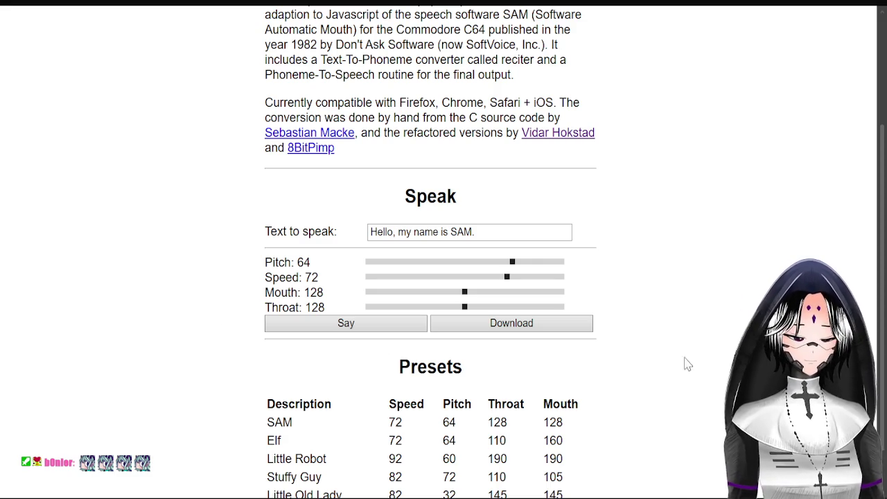
Play SAM's default 'Hello, my name is SAM.' at pitch 64, speed 72, mouth 128, throat 128.
{"action": "left_click", "coordinate": [313, 327]}
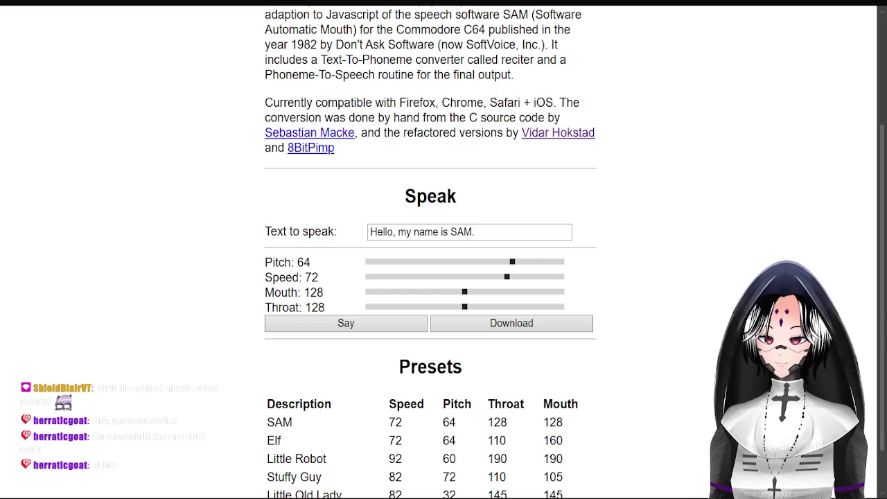
{"action": "key", "text": "Tab"}
{"action": "key", "text": "Return"}
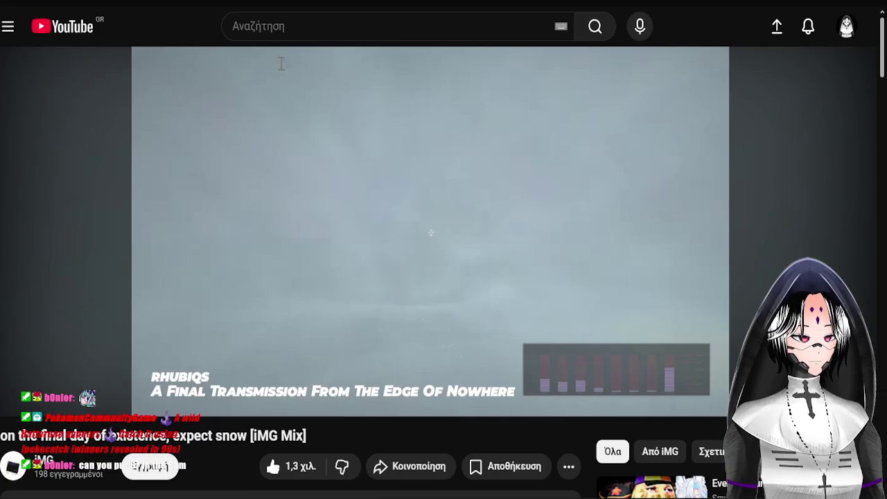
Pause the YouTube video, search Google for 'S.A.M voice' and open the SAM: Software Automatic Mouth page.
{"action": "left_click", "coordinate": [582, 72]}
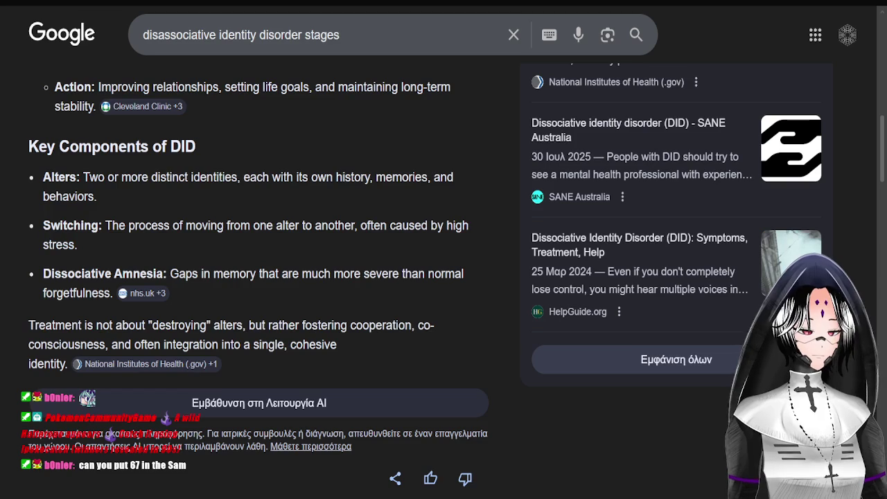
{"action": "key", "text": "ctrl+t"}
{"action": "left_click", "coordinate": [284, 97]}
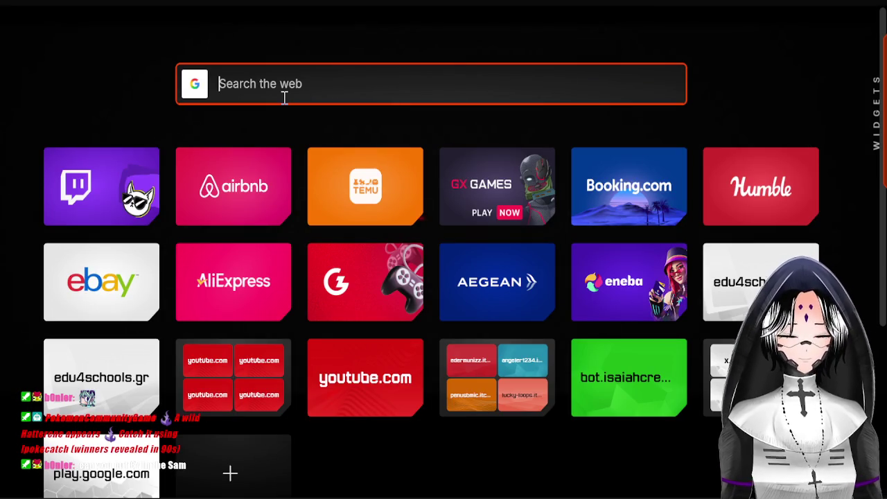
{"action": "type", "text": "S."}
{"action": "key", "text": "Return"}
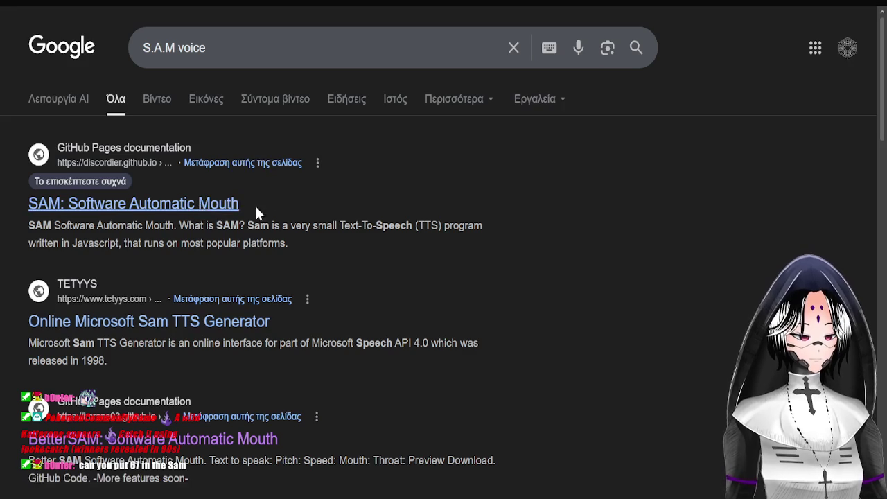
{"action": "left_click", "coordinate": [236, 203]}
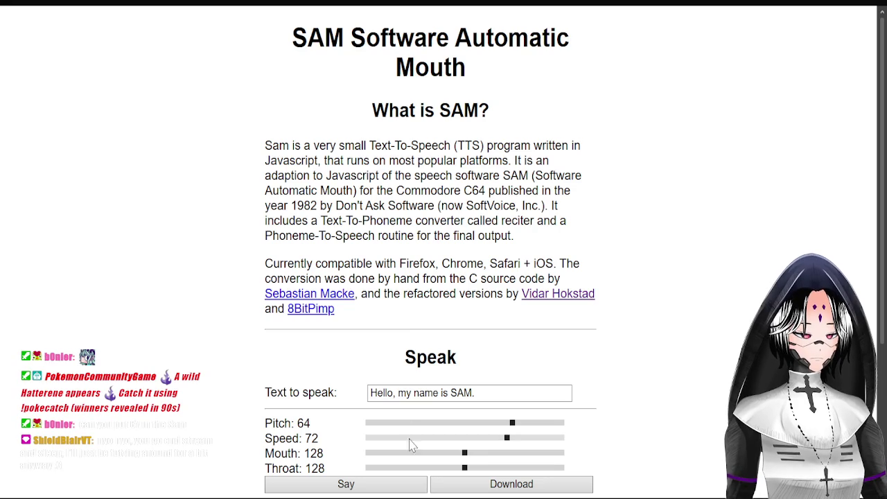
{"action": "left_click", "coordinate": [494, 392]}
Replace the text to speak with 67 and have SAM say it.
{"action": "key", "text": "ctrl+a"}
{"action": "key", "text": "BackSpace"}
{"action": "type", "text": "67"}
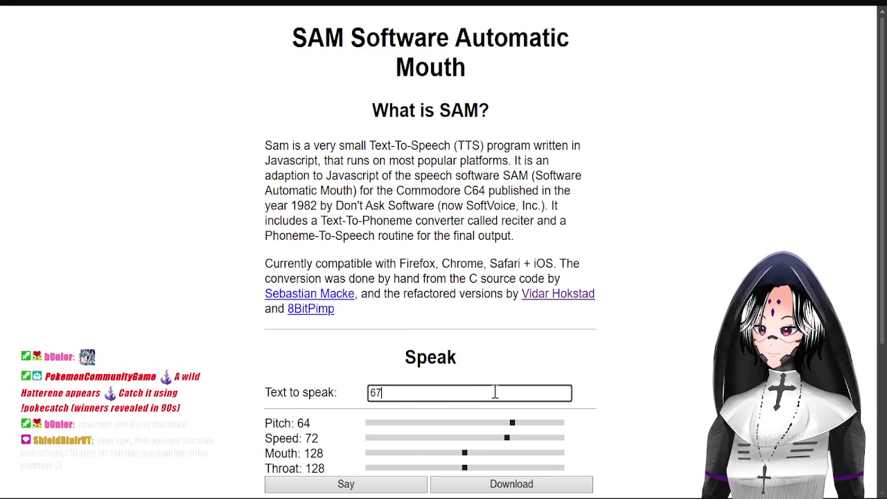
{"action": "left_click", "coordinate": [337, 484]}
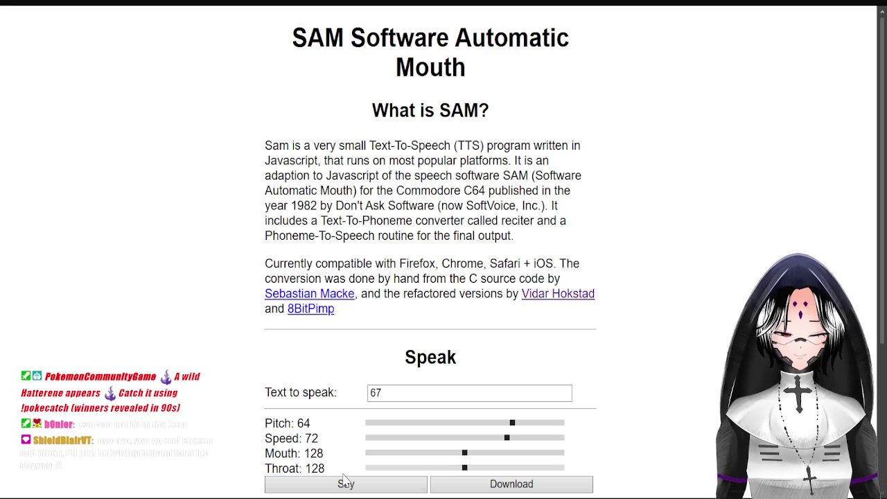
Replay 67 at speed 39, then at speed 242 with pitch 130.
{"action": "scroll", "coordinate": [353, 388], "scroll_direction": "down", "scroll_amount": 2}
{"action": "mouse_move", "coordinate": [507, 360]}
{"action": "left_mouse_down"}
{"action": "mouse_move", "coordinate": [433, 360]}
{"action": "mouse_move", "coordinate": [533, 361]}
{"action": "left_mouse_up"}
{"action": "left_click", "coordinate": [343, 404]}
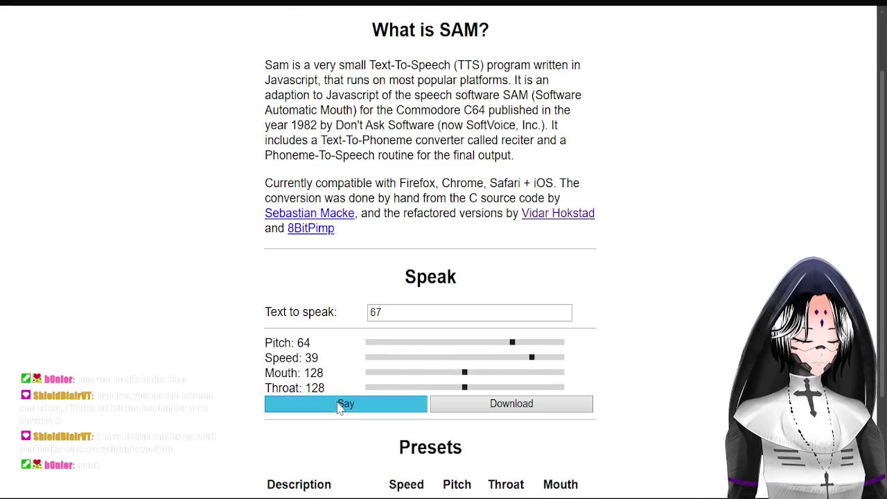
{"action": "left_click_drag", "start_coordinate": [533, 362], "coordinate": [379, 358]}
{"action": "left_click_drag", "start_coordinate": [512, 343], "coordinate": [464, 349]}
{"action": "left_click", "coordinate": [398, 405]}
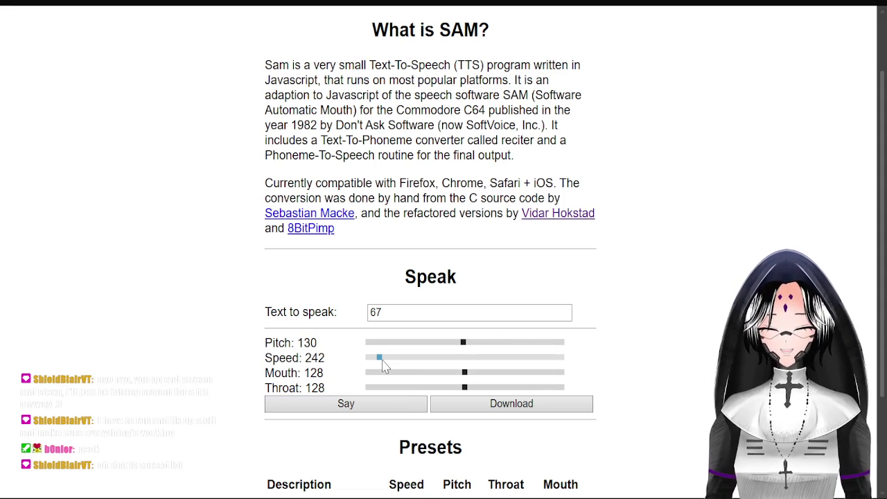
{"action": "left_click", "coordinate": [339, 408]}
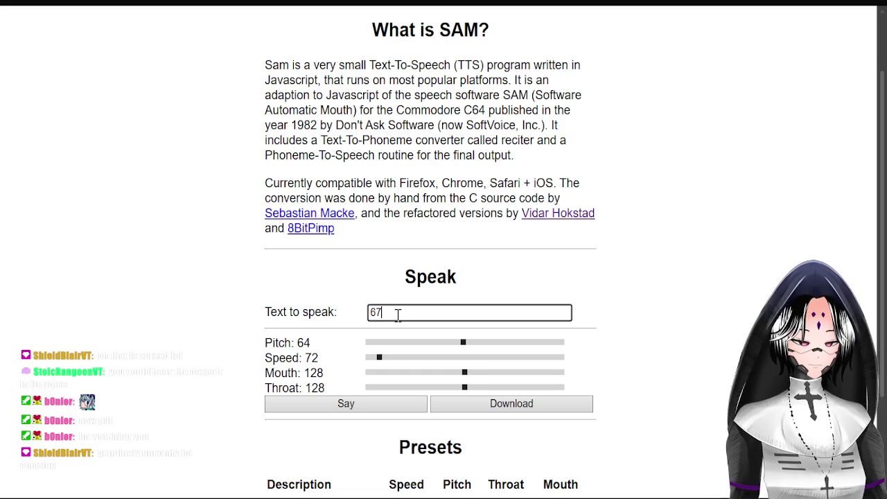
Change the text to speak to 'I'm watching you' and play it.
{"action": "double_click", "coordinate": [398, 314]}
{"action": "key", "text": "BackSpace"}
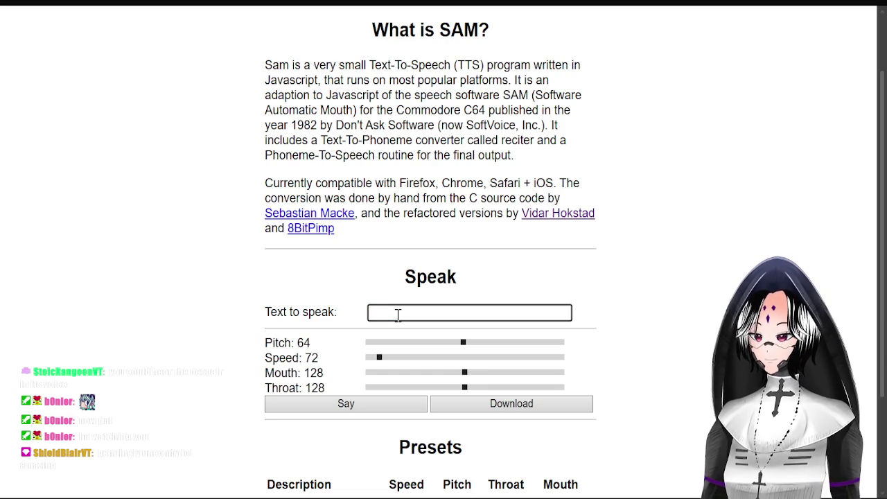
{"action": "type", "text": "I"}
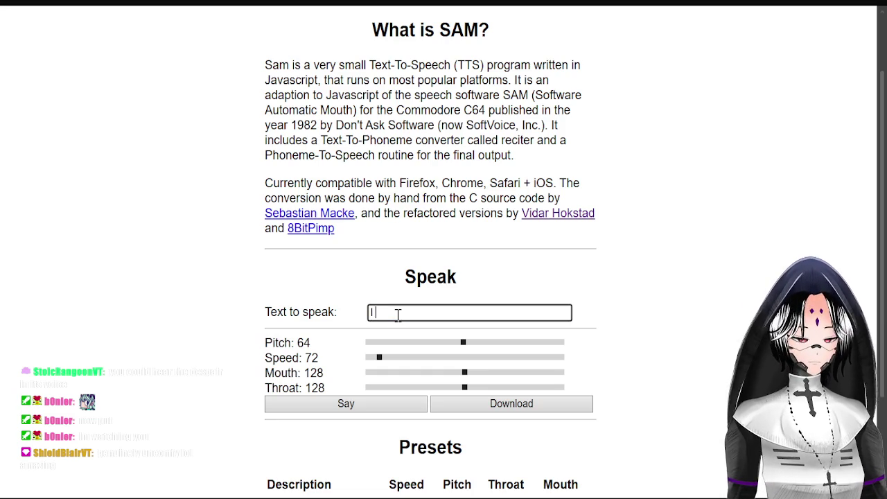
{"action": "type", "text": "'m watching you"}
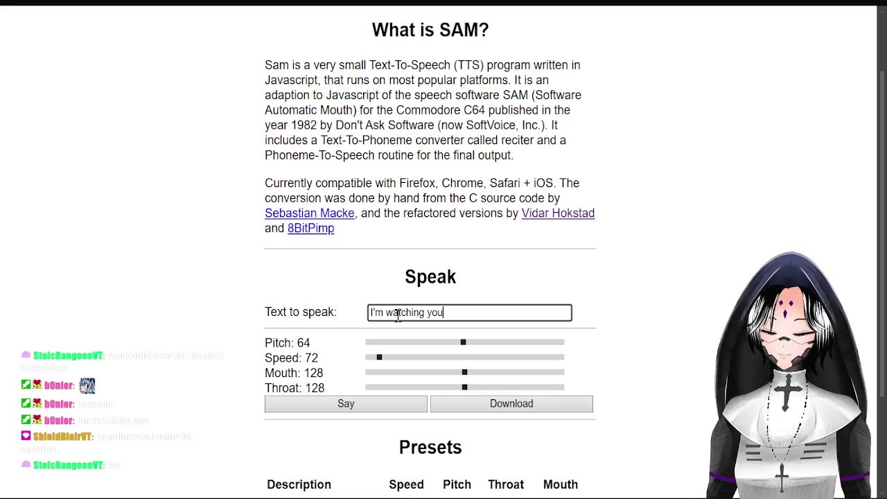
{"action": "left_click", "coordinate": [355, 404]}
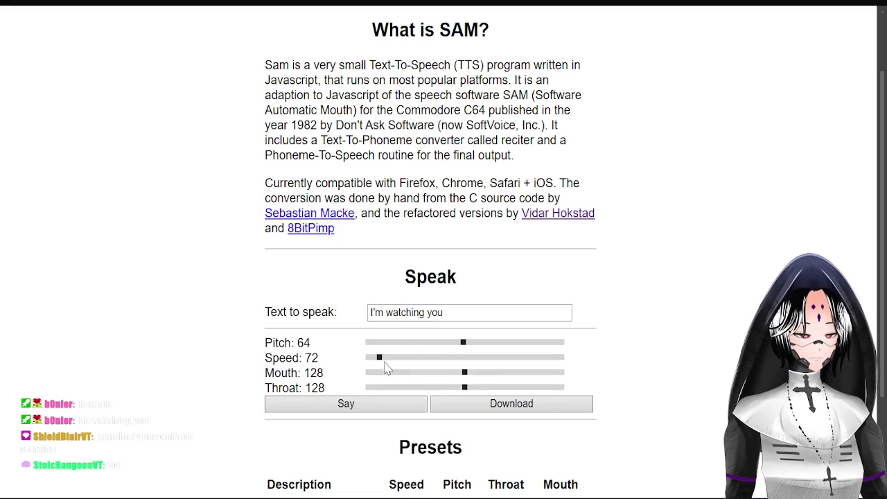
Set the voice to pitch 173, mouth 101 and throat 87.
{"action": "left_click_drag", "start_coordinate": [463, 341], "coordinate": [430, 342]}
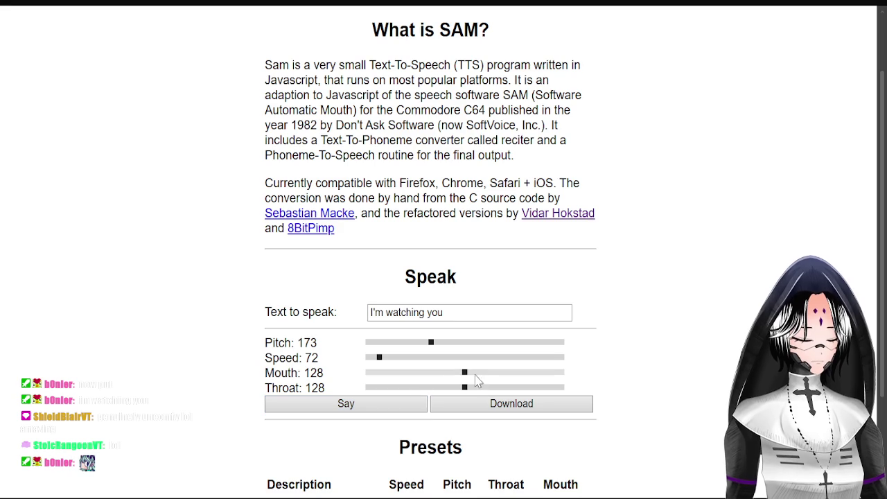
{"action": "left_click_drag", "start_coordinate": [464, 372], "coordinate": [414, 373]}
{"action": "mouse_move", "coordinate": [463, 387]}
{"action": "left_mouse_down"}
{"action": "mouse_move", "coordinate": [422, 388]}
{"action": "mouse_move", "coordinate": [495, 388]}
{"action": "left_mouse_up"}
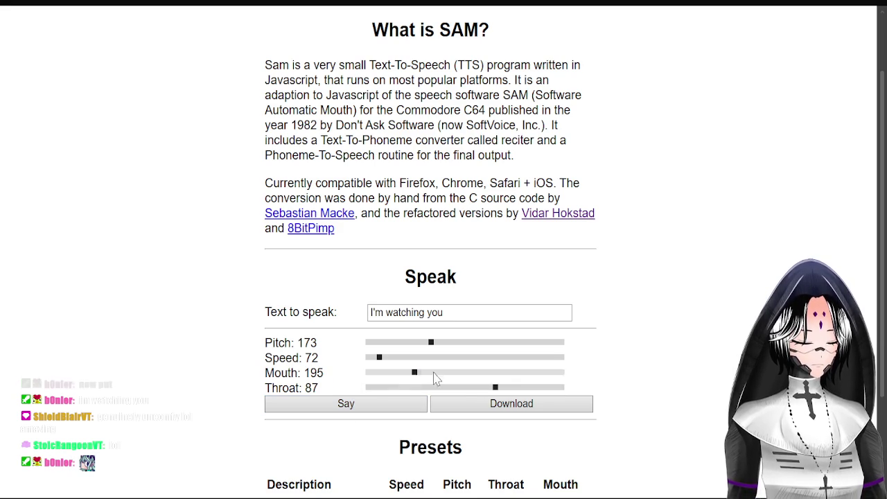
{"action": "left_click_drag", "start_coordinate": [415, 372], "coordinate": [484, 372]}
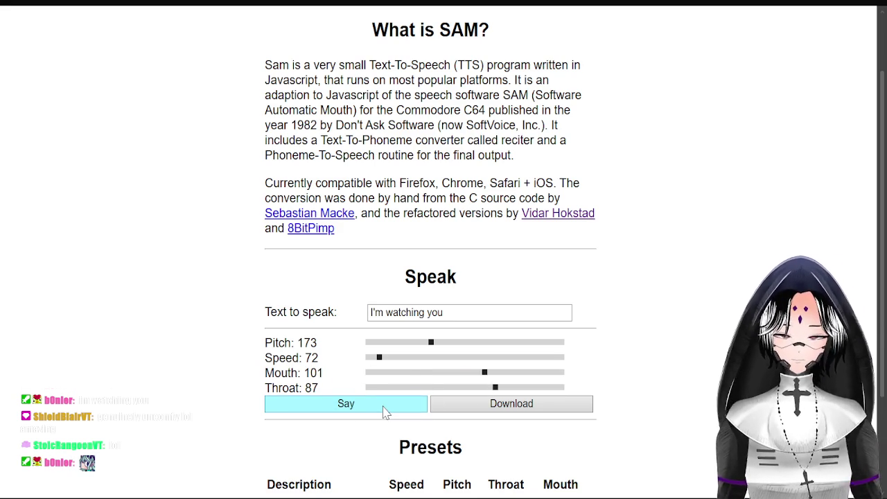
Add punctuation pauses between the words, replay the phrase and download it as a WAV.
{"action": "left_click", "coordinate": [389, 312]}
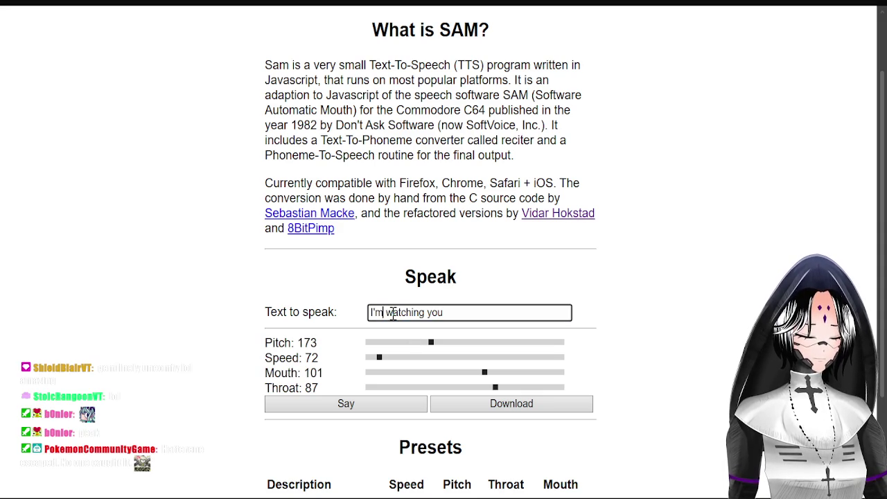
{"action": "type", "text": "."}
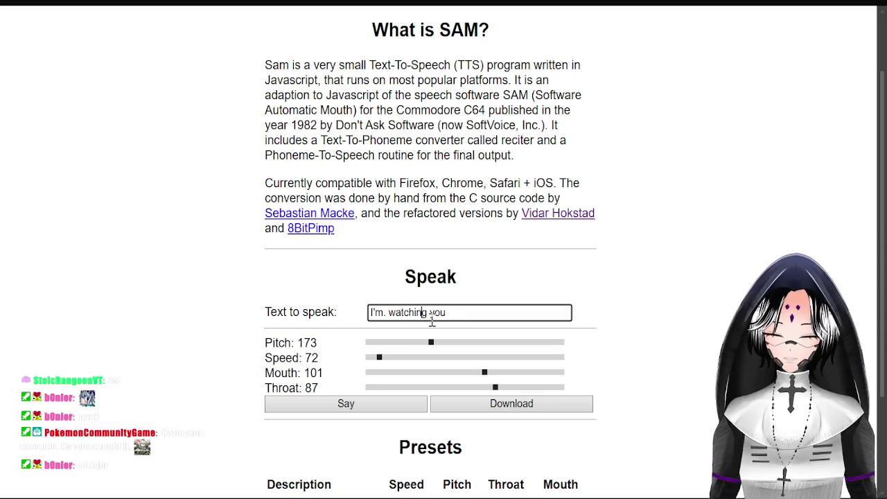
{"action": "left_click", "coordinate": [429, 313]}
{"action": "type", "text": ","}
{"action": "left_click", "coordinate": [386, 405]}
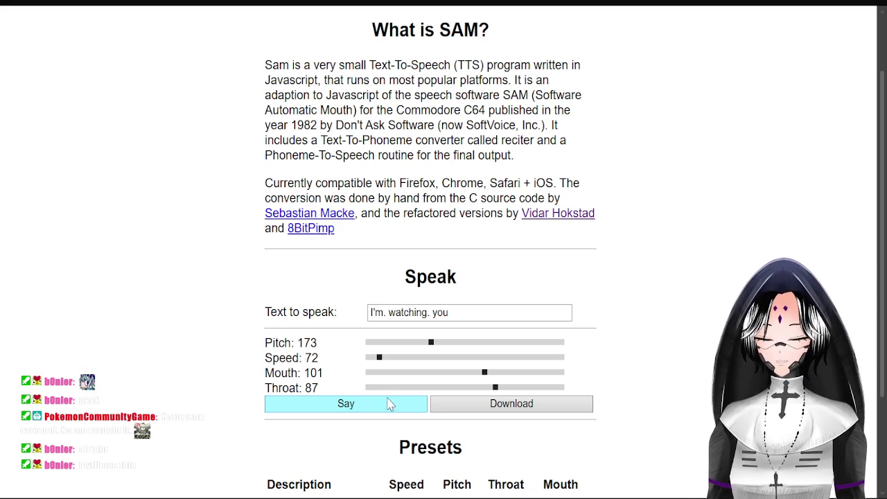
{"action": "left_click", "coordinate": [466, 407]}
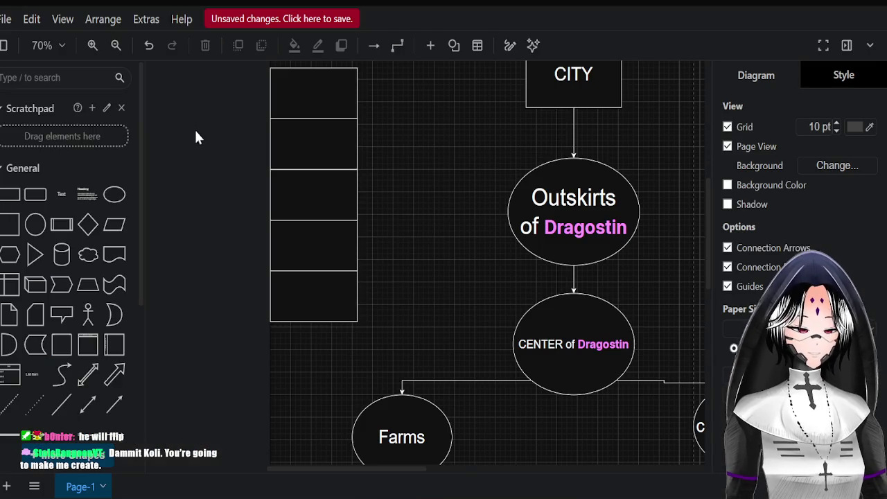
Select and deselect the top cell of the left table in the Dragostin diagram.
{"action": "left_click", "coordinate": [331, 89]}
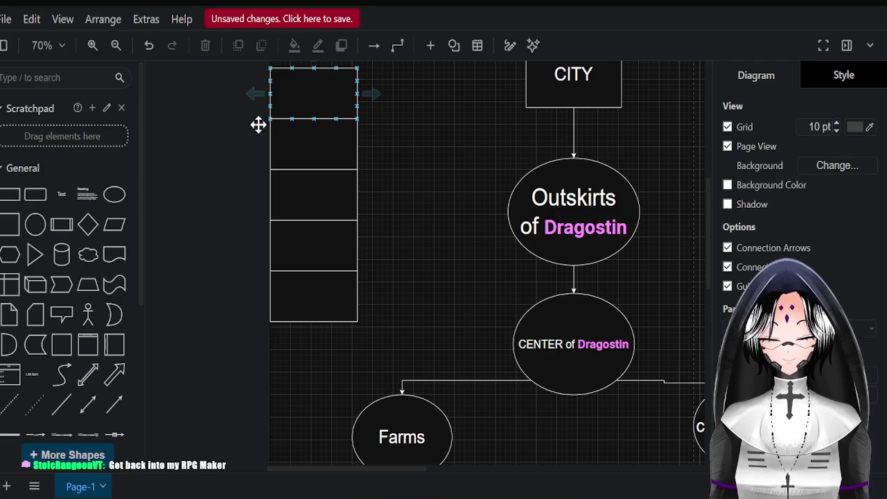
{"action": "key", "text": "Escape"}
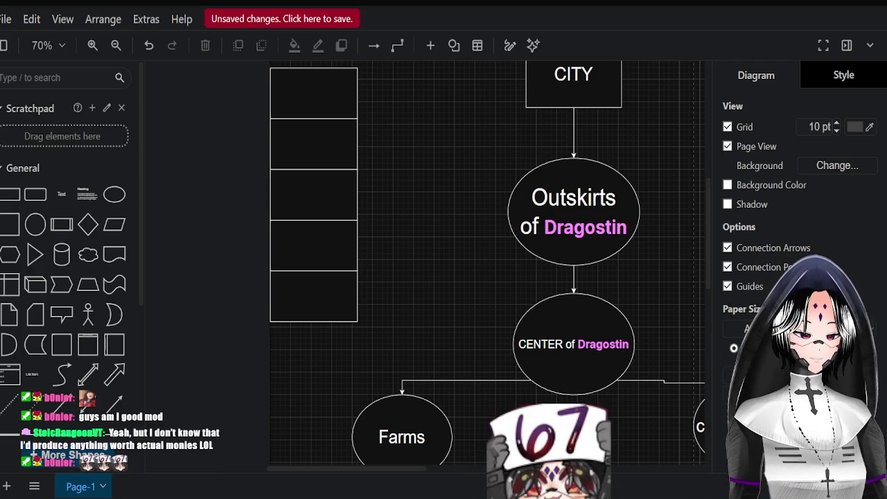
{"action": "key", "text": "alt+Tab"}
Restart the iMG Mix video from 0:00 as background music and return to the diagram.
{"action": "left_click", "coordinate": [334, 155]}
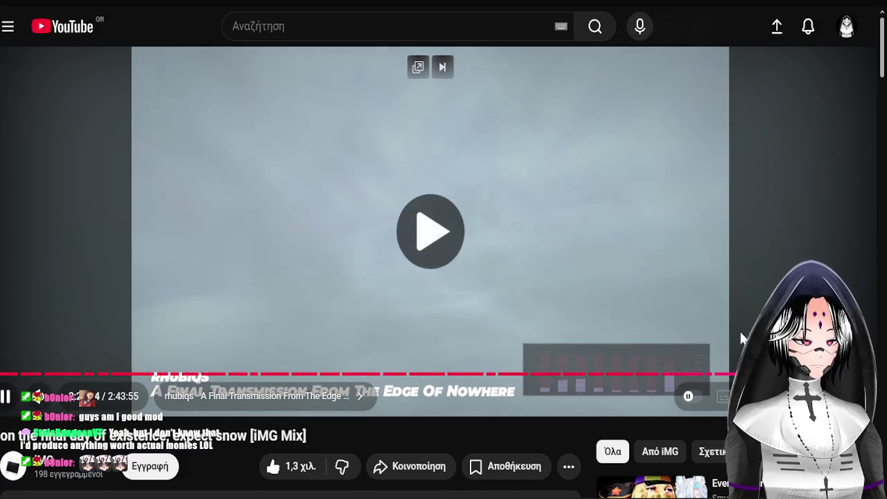
{"action": "scroll", "coordinate": [501, 337], "scroll_direction": "down", "scroll_amount": 5}
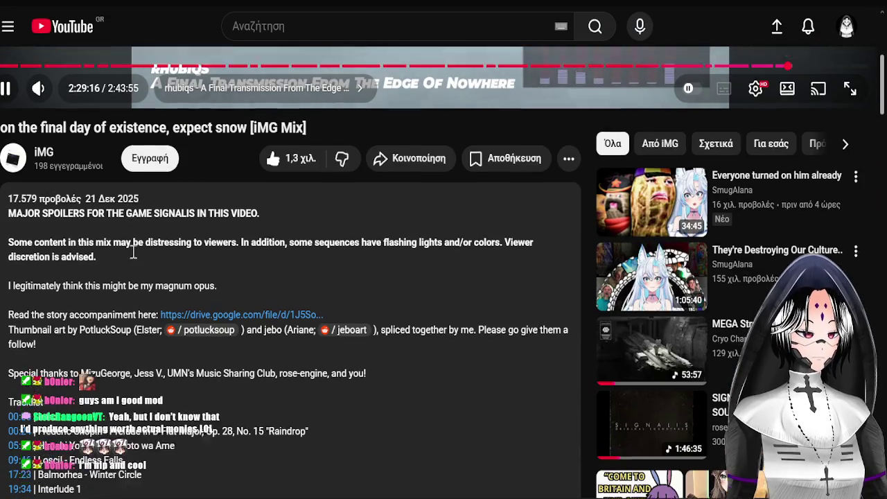
{"action": "scroll", "coordinate": [135, 249], "scroll_direction": "up", "scroll_amount": 3}
{"action": "left_click", "coordinate": [3, 212]}
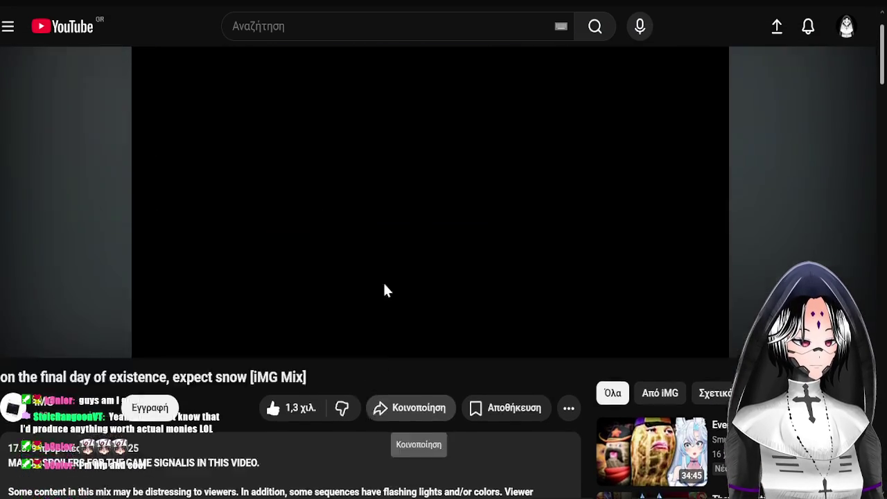
{"action": "key", "text": "alt+Tab"}
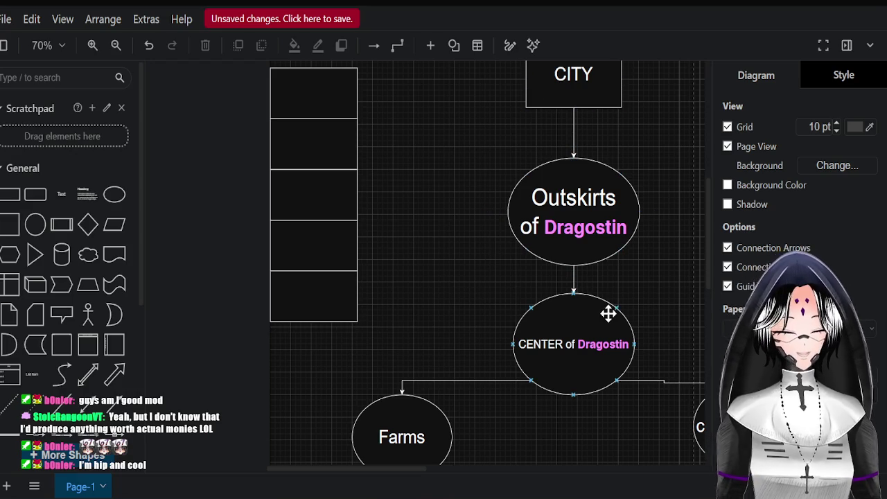
{"action": "scroll", "coordinate": [429, 203], "scroll_direction": "up", "scroll_amount": 3}
{"action": "scroll", "coordinate": [388, 160], "scroll_direction": "down", "scroll_amount": 3}
{"action": "scroll", "coordinate": [527, 104], "scroll_direction": "up", "scroll_amount": 8}
{"action": "scroll", "coordinate": [667, 70], "scroll_direction": "down", "scroll_amount": 4}
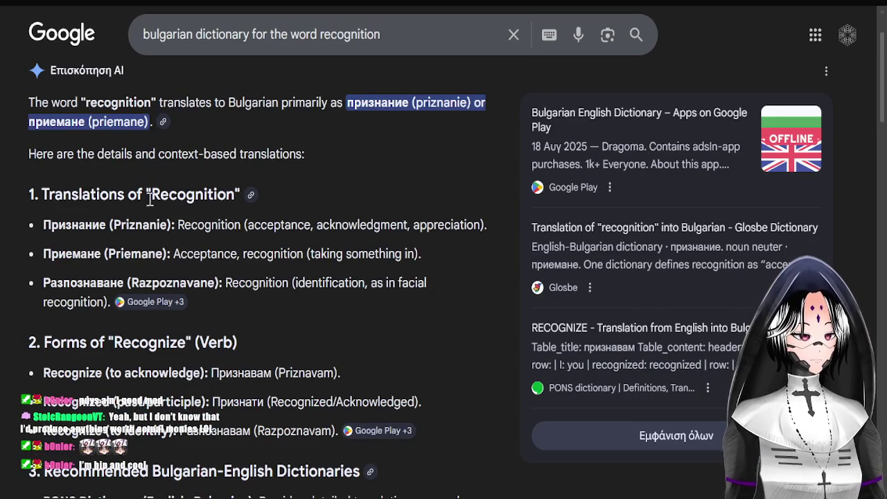
Scroll the 'stages of repentance orthodox' results down to the Five Paths of Repentance list.
{"action": "scroll", "coordinate": [87, 246], "scroll_direction": "down", "scroll_amount": 1}
{"action": "scroll", "coordinate": [150, 246], "scroll_direction": "down", "scroll_amount": 1}
{"action": "scroll", "coordinate": [151, 237], "scroll_direction": "up", "scroll_amount": 3}
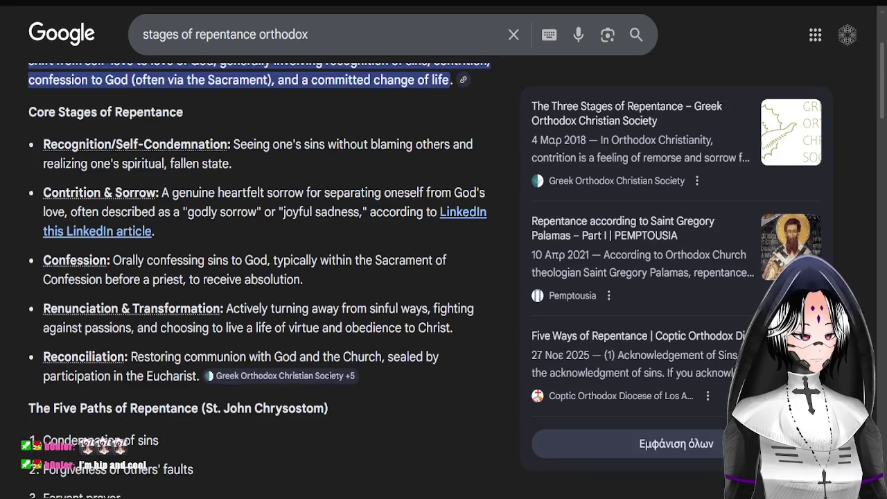
{"action": "scroll", "coordinate": [290, 218], "scroll_direction": "down", "scroll_amount": 3}
{"action": "scroll", "coordinate": [277, 235], "scroll_direction": "down", "scroll_amount": 1}
{"action": "scroll", "coordinate": [250, 277], "scroll_direction": "up", "scroll_amount": 1}
{"action": "scroll", "coordinate": [257, 247], "scroll_direction": "down", "scroll_amount": 1}
{"action": "scroll", "coordinate": [256, 247], "scroll_direction": "down", "scroll_amount": 3}
{"action": "scroll", "coordinate": [255, 244], "scroll_direction": "down", "scroll_amount": 1}
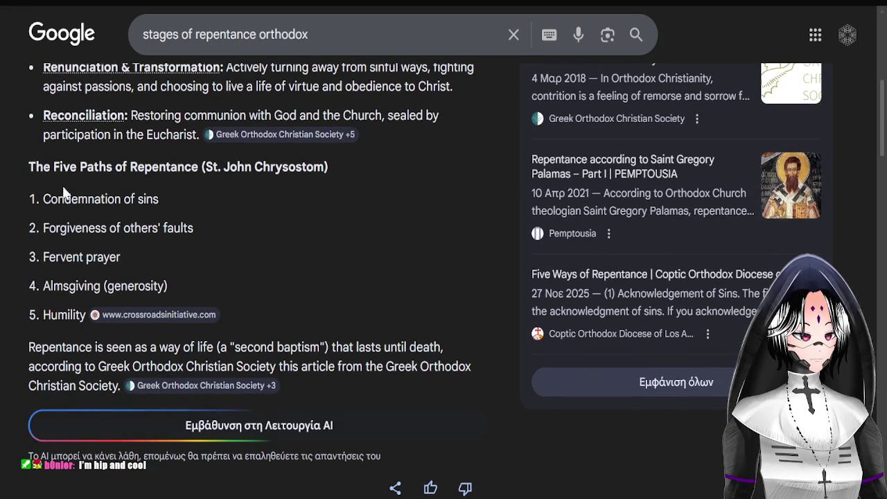
Highlight the 'Condemnation of sins' line to read it.
{"action": "double_click", "coordinate": [44, 199]}
{"action": "left_click", "coordinate": [135, 199]}
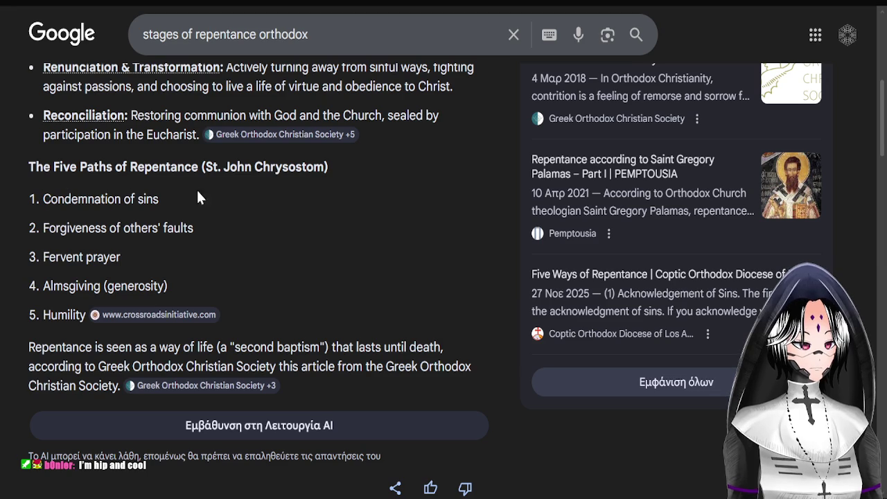
{"action": "triple_click", "coordinate": [161, 199]}
{"action": "left_click", "coordinate": [155, 199]}
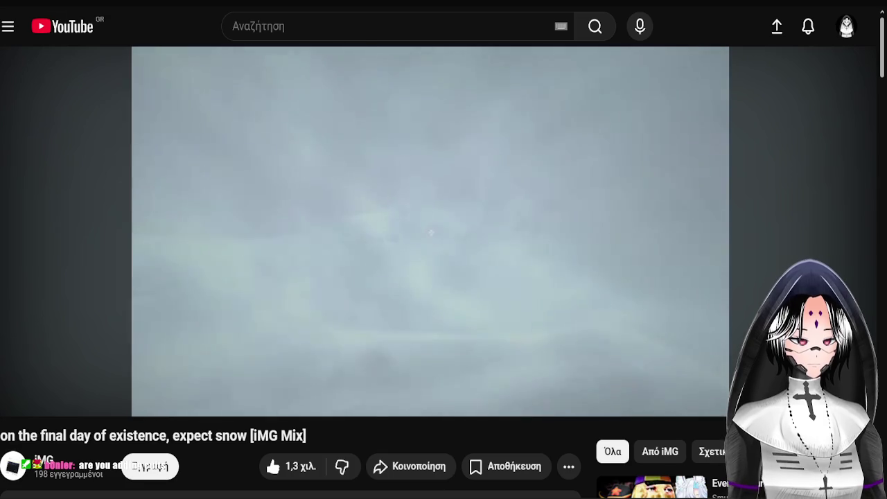
Pause the iMG Mix music video and scroll down to its description.
{"action": "left_click", "coordinate": [210, 206]}
{"action": "scroll", "coordinate": [263, 321], "scroll_direction": "down", "scroll_amount": 4}
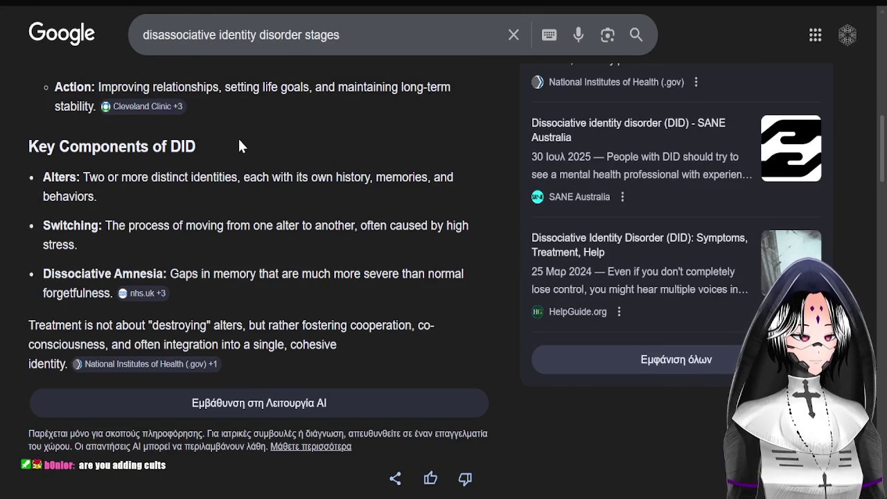
Search Google for '5 stages of mental illness' and expand the overview with Show more.
{"action": "scroll", "coordinate": [239, 139], "scroll_direction": "up", "scroll_amount": 10}
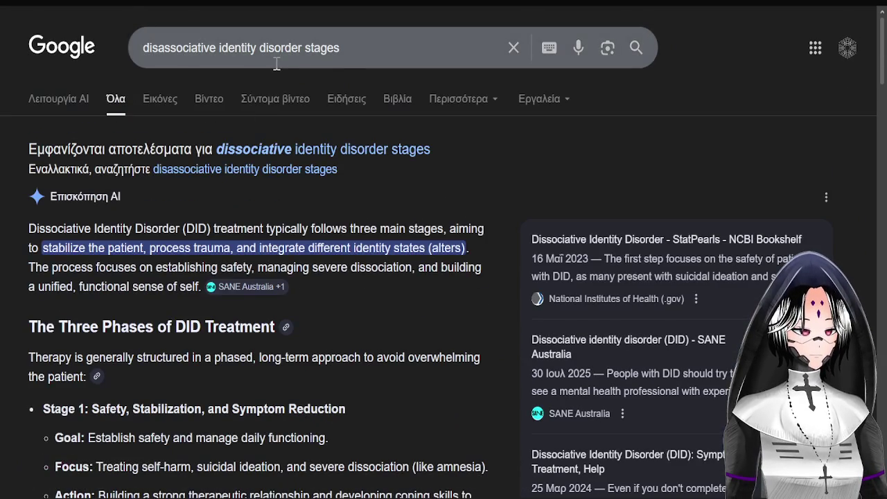
{"action": "triple_click", "coordinate": [276, 61]}
{"action": "key", "text": "BackSpace"}
{"action": "type", "text": "5 st"}
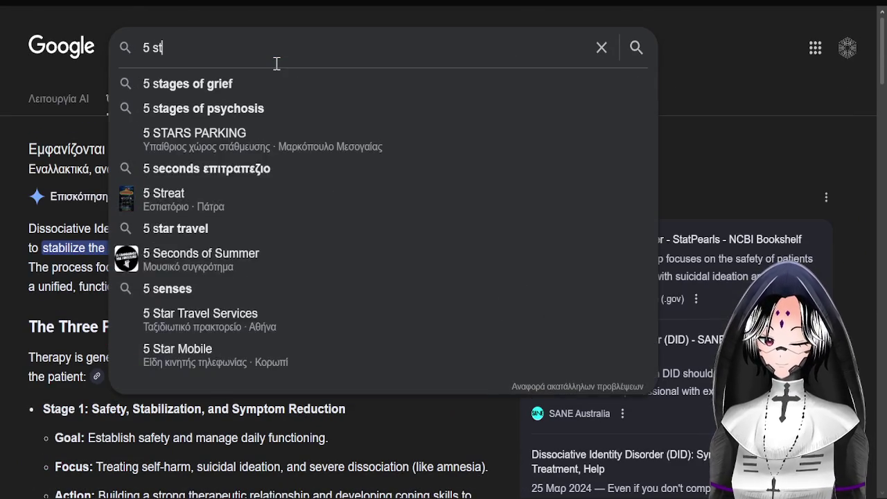
{"action": "type", "text": "ages of"}
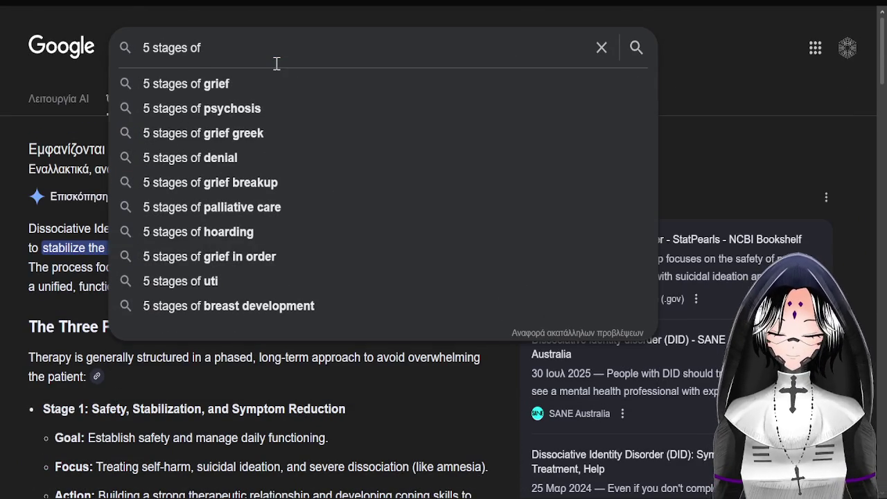
{"action": "type", "text": " mental illness"}
{"action": "key", "text": "Return"}
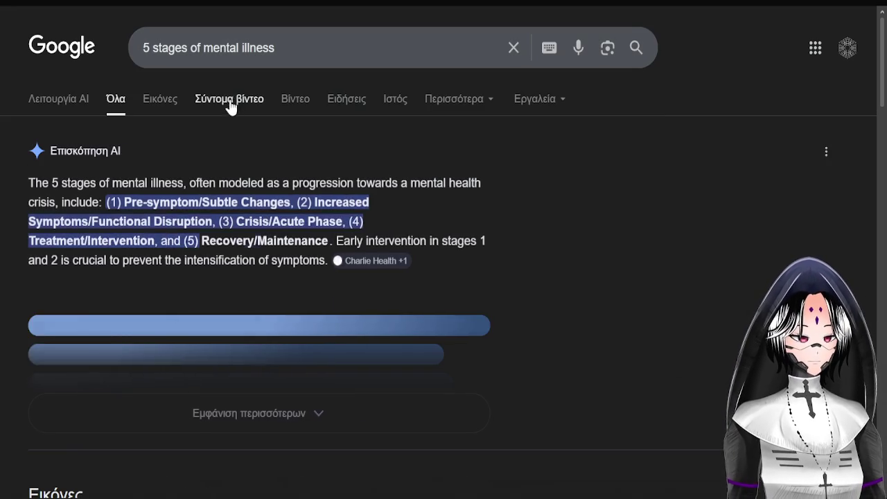
{"action": "left_click", "coordinate": [238, 413]}
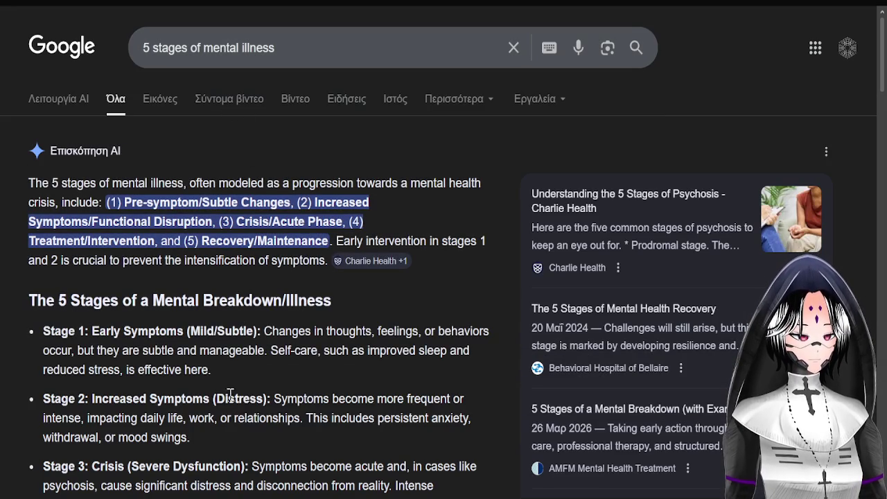
Scroll through the expanded stages overview, briefly selecting a block of its text.
{"action": "scroll", "coordinate": [88, 344], "scroll_direction": "down", "scroll_amount": 2}
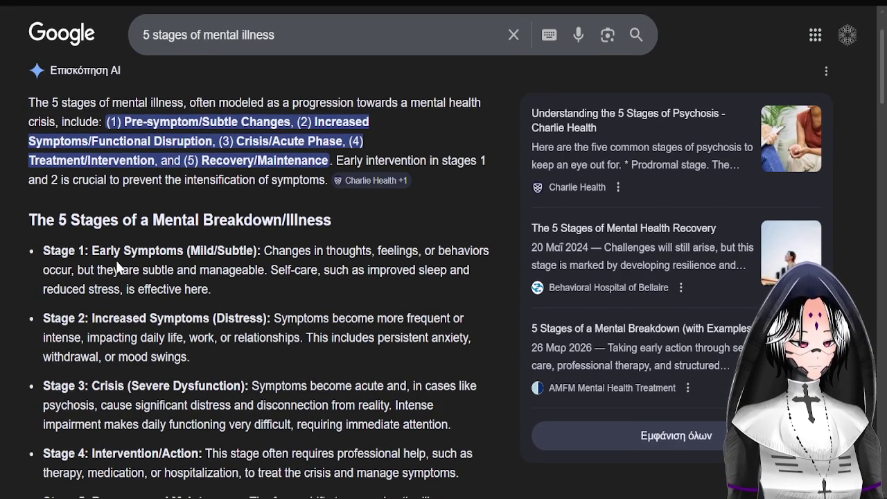
{"action": "scroll", "coordinate": [116, 267], "scroll_direction": "down", "scroll_amount": 2}
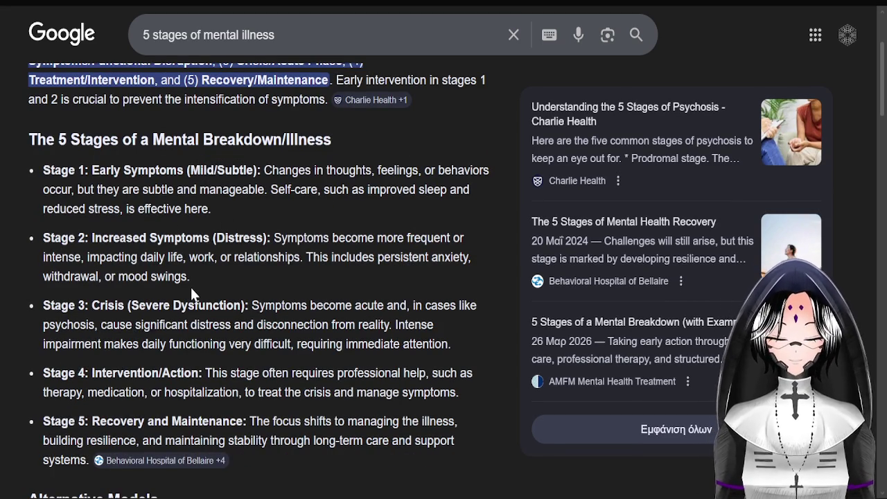
{"action": "scroll", "coordinate": [191, 287], "scroll_direction": "down", "scroll_amount": 1}
{"action": "scroll", "coordinate": [192, 288], "scroll_direction": "down", "scroll_amount": 1}
{"action": "scroll", "coordinate": [190, 286], "scroll_direction": "down", "scroll_amount": 1}
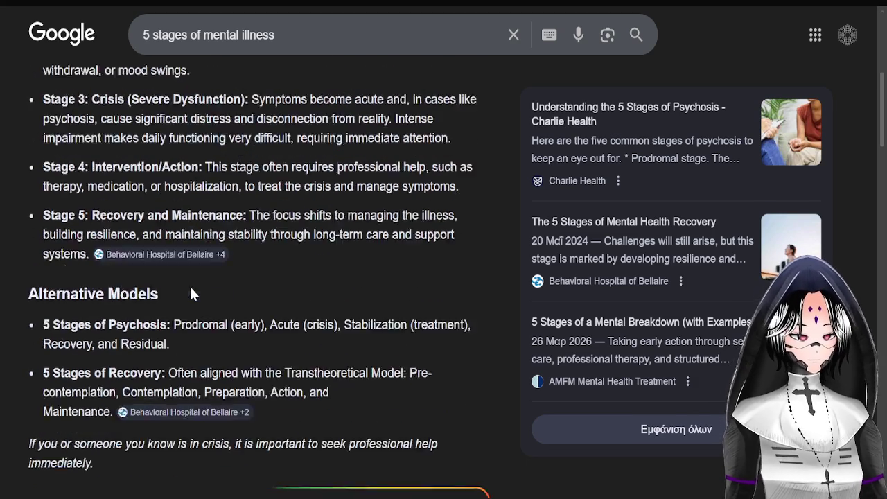
{"action": "scroll", "coordinate": [231, 221], "scroll_direction": "up", "scroll_amount": 3}
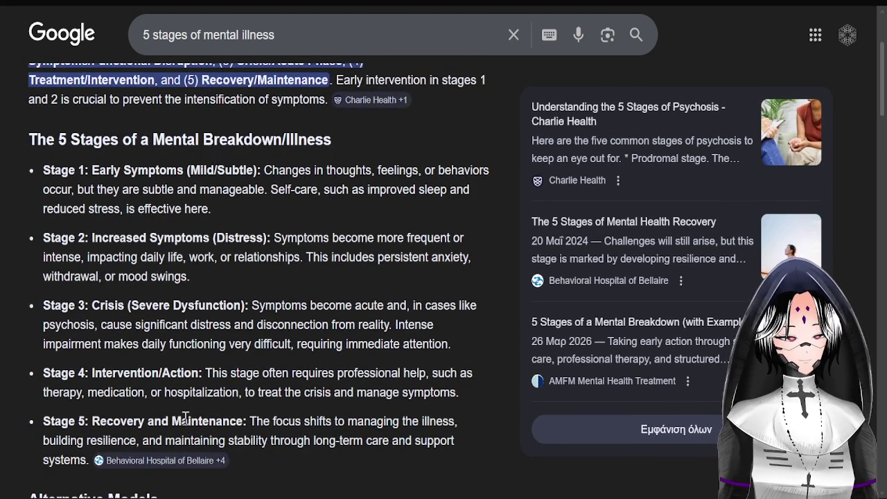
{"action": "scroll", "coordinate": [205, 339], "scroll_direction": "down", "scroll_amount": 1}
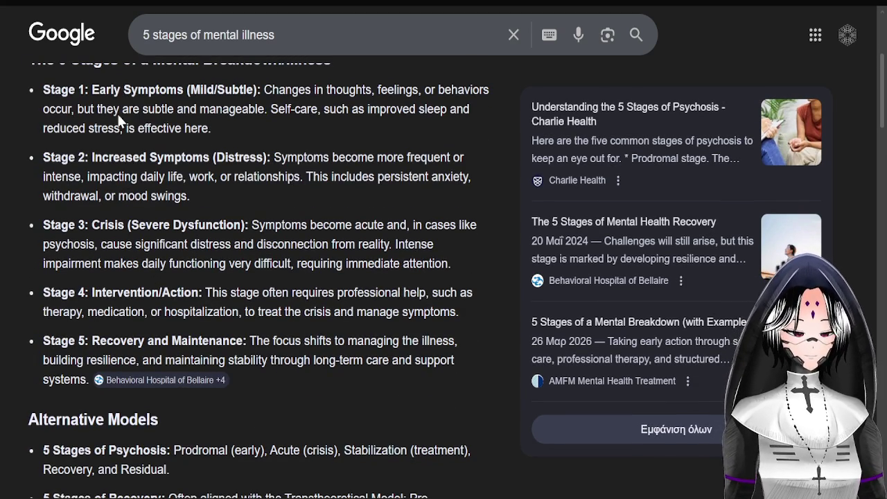
{"action": "left_click_drag", "start_coordinate": [89, 82], "coordinate": [321, 370]}
{"action": "left_click", "coordinate": [321, 367]}
Select the heading and the Stage 1 to Stage 5 text to read it.
{"action": "scroll", "coordinate": [235, 196], "scroll_direction": "up", "scroll_amount": 1}
{"action": "scroll", "coordinate": [234, 196], "scroll_direction": "up", "scroll_amount": 1}
{"action": "scroll", "coordinate": [26, 143], "scroll_direction": "down", "scroll_amount": 1}
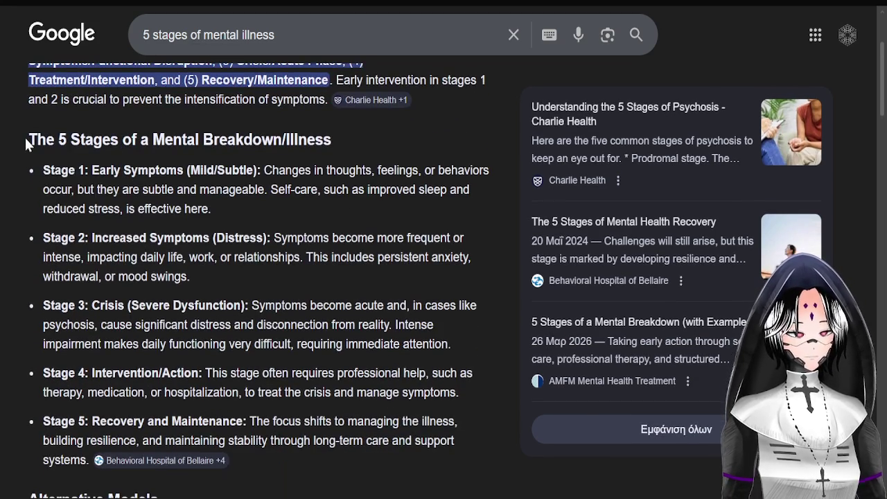
{"action": "left_click_drag", "start_coordinate": [29, 136], "coordinate": [102, 462]}
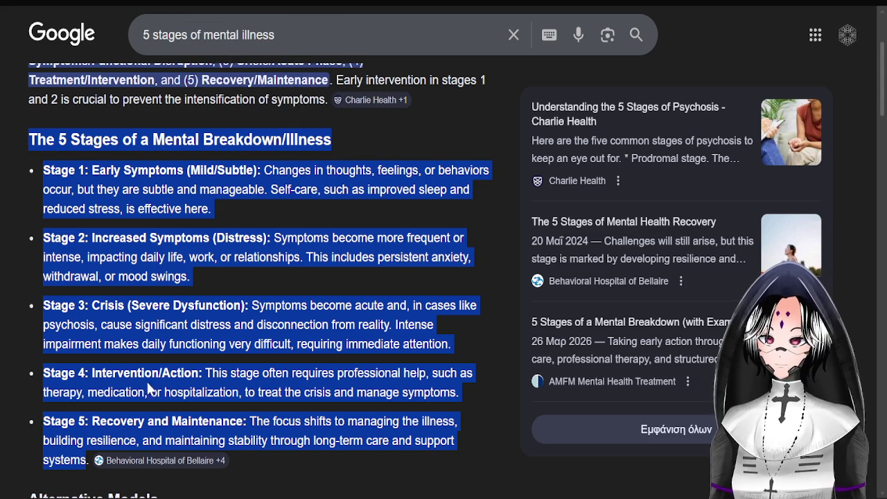
{"action": "left_click", "coordinate": [217, 368]}
{"action": "scroll", "coordinate": [221, 351], "scroll_direction": "up", "scroll_amount": 2}
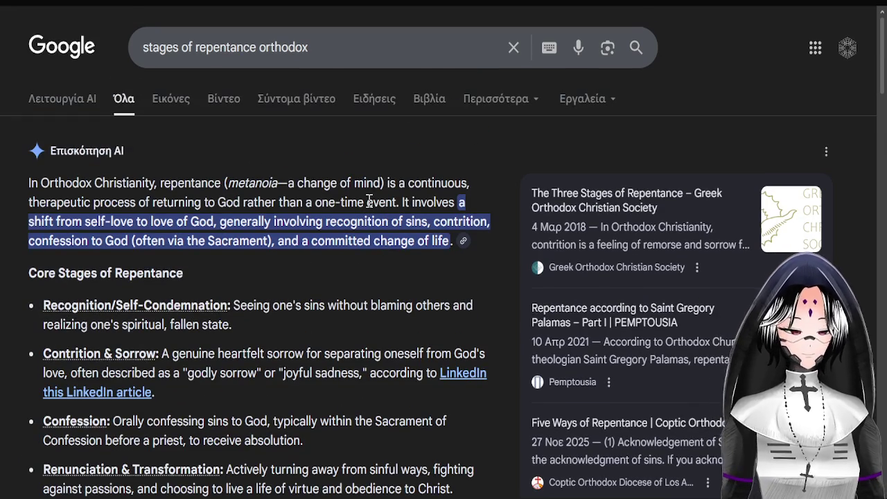
Replace the Google query with 'english to bulgarian' and run the search.
{"action": "triple_click", "coordinate": [336, 52]}
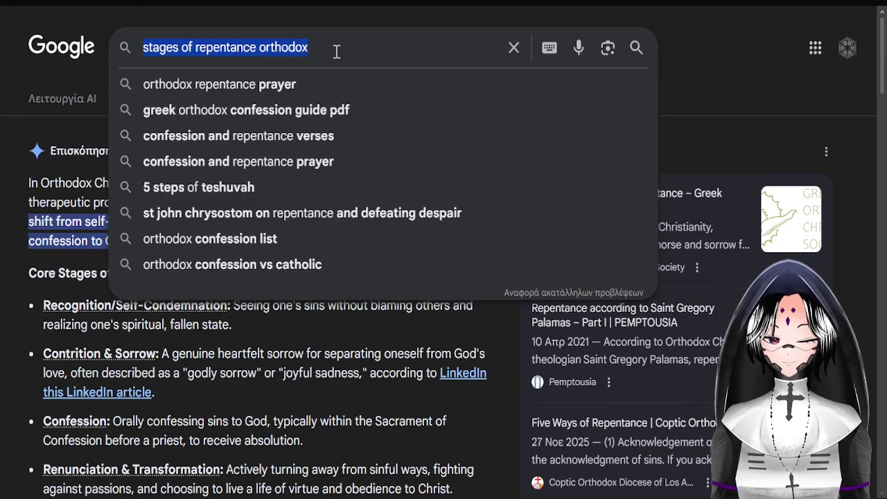
{"action": "key", "text": "BackSpace"}
{"action": "type", "text": "english to "}
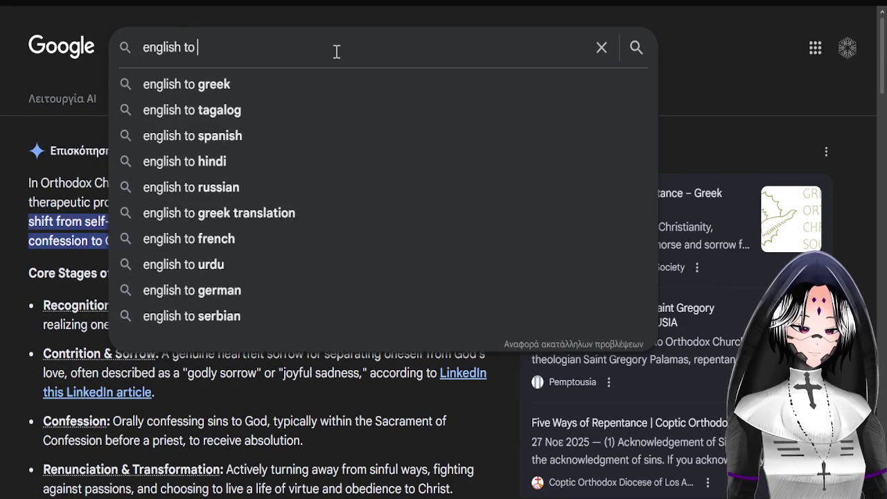
{"action": "type", "text": "bulgarian"}
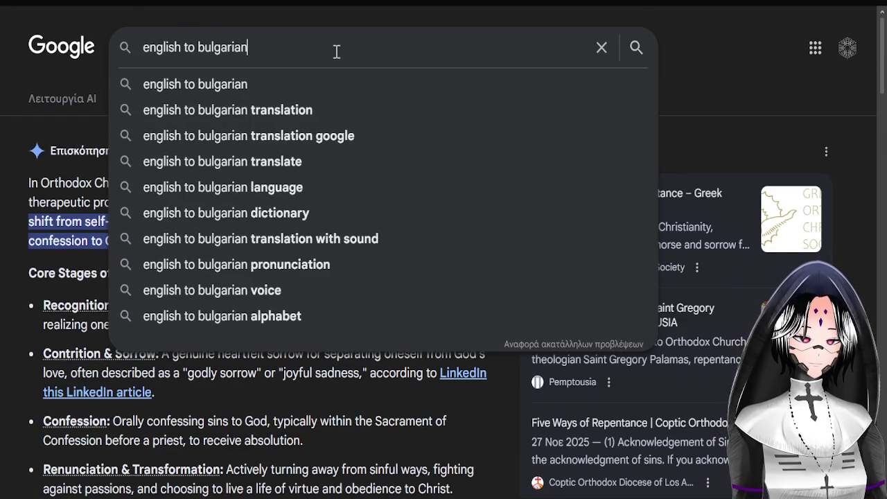
{"action": "key", "text": "Return"}
Enter 'Stirring' in the translate widget to get Разбъркване and review the results.
{"action": "left_click", "coordinate": [148, 199]}
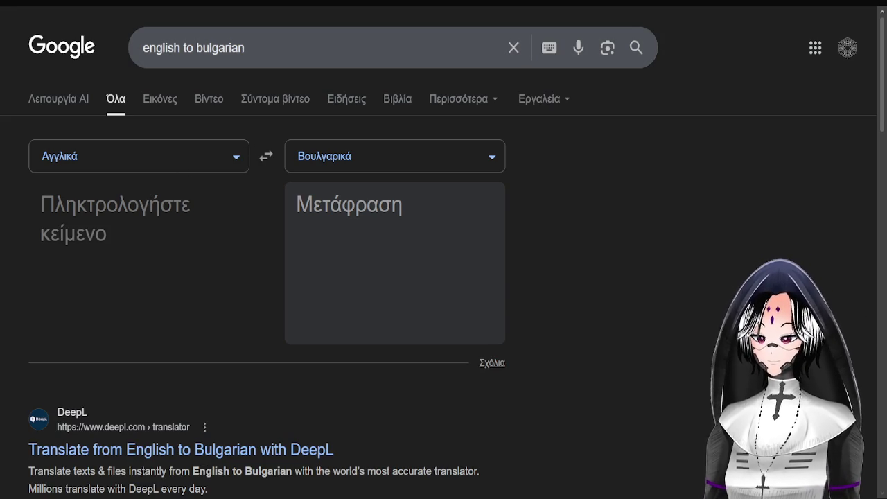
{"action": "type", "text": "Stirring"}
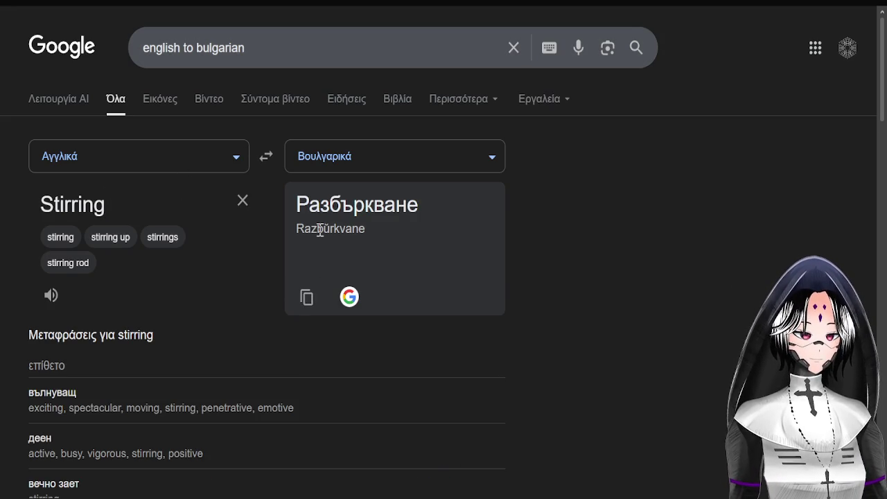
{"action": "scroll", "coordinate": [386, 253], "scroll_direction": "down", "scroll_amount": 3}
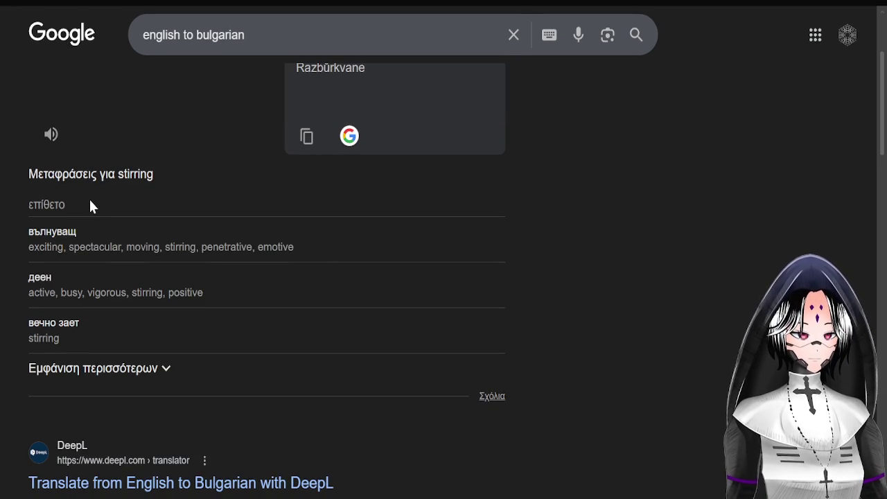
{"action": "scroll", "coordinate": [90, 198], "scroll_direction": "down", "scroll_amount": 3}
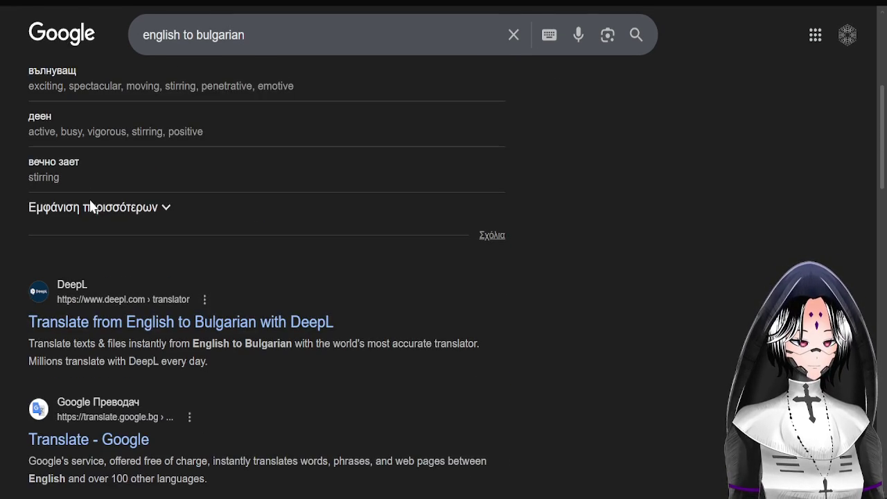
{"action": "scroll", "coordinate": [90, 199], "scroll_direction": "up", "scroll_amount": 5}
{"action": "scroll", "coordinate": [90, 200], "scroll_direction": "down", "scroll_amount": 7}
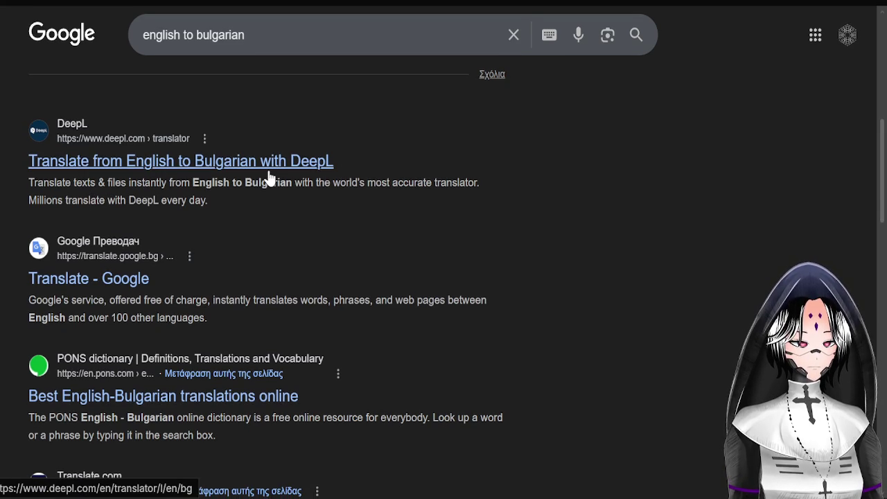
{"action": "scroll", "coordinate": [269, 178], "scroll_direction": "up", "scroll_amount": 4}
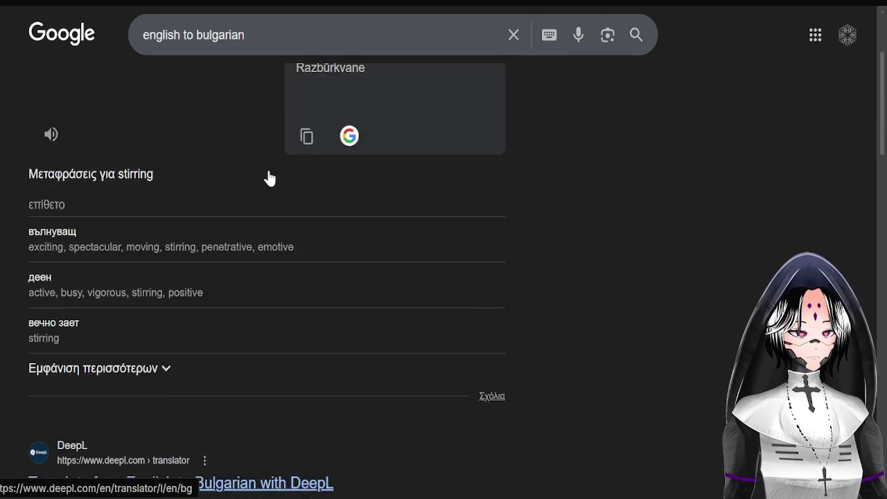
{"action": "scroll", "coordinate": [267, 178], "scroll_direction": "up", "scroll_amount": 3}
{"action": "left_click", "coordinate": [224, 39]}
{"action": "triple_click", "coordinate": [271, 46]}
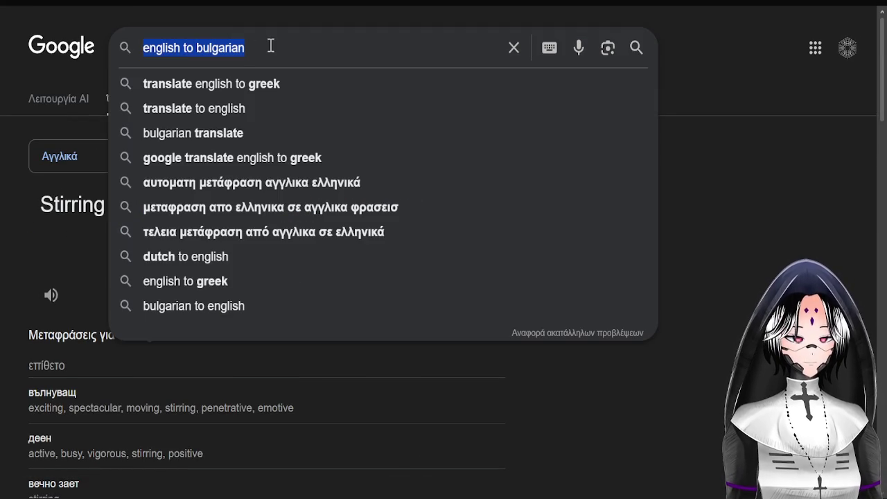
Paste 'Stirring' into the Google query and search for its meaning.
{"action": "type", "text": "Stirring"}
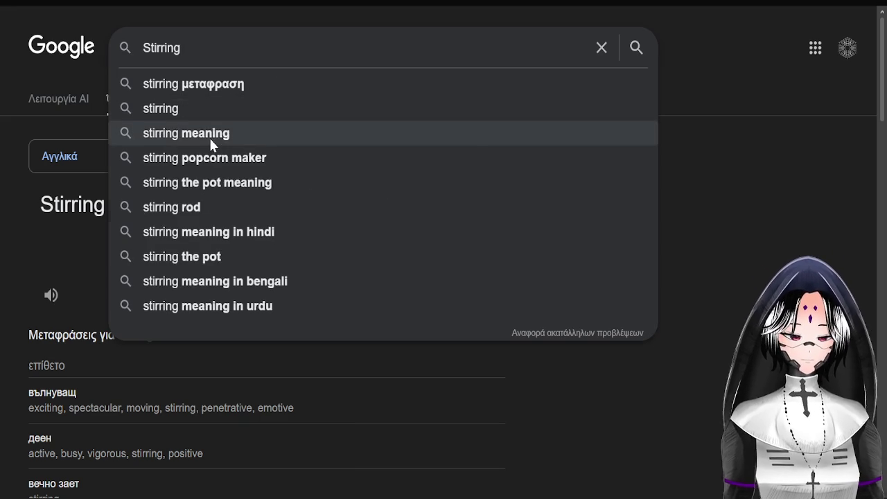
{"action": "left_click", "coordinate": [209, 136]}
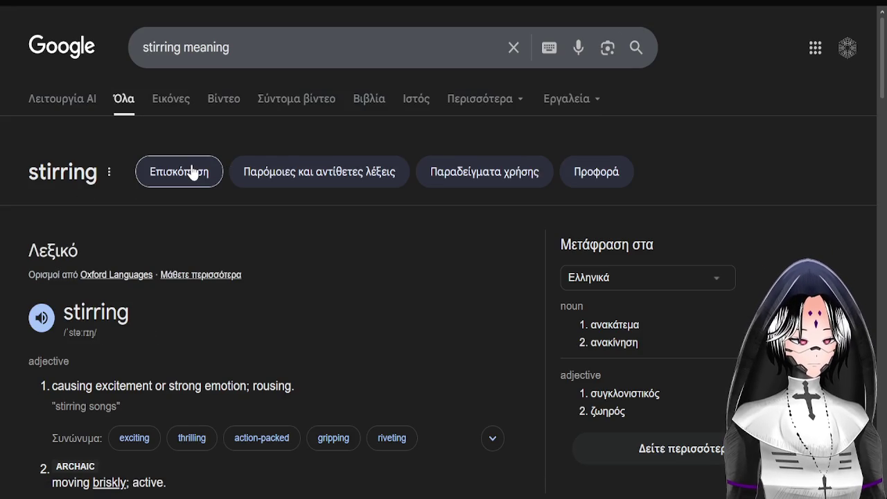
{"action": "scroll", "coordinate": [193, 172], "scroll_direction": "down", "scroll_amount": 2}
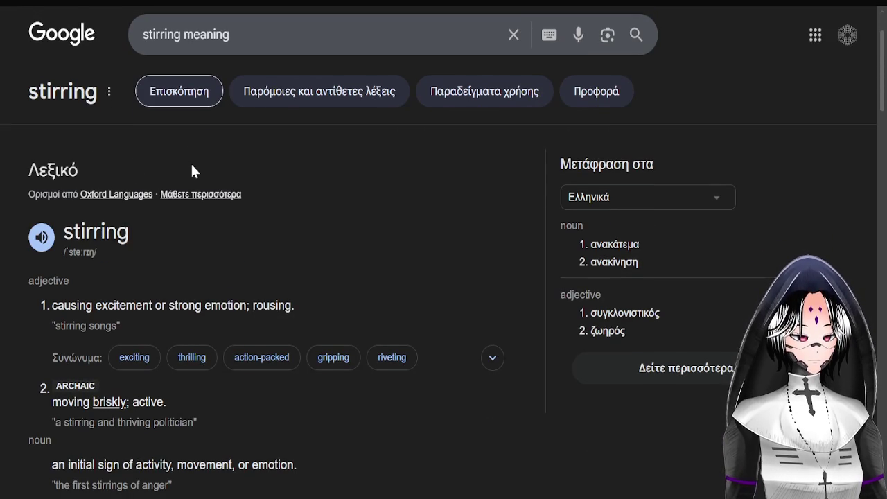
{"action": "scroll", "coordinate": [192, 170], "scroll_direction": "up", "scroll_amount": 2}
Change the query to 'stirring in bulgarian.', then scroll through the translation and dictionary results.
{"action": "double_click", "coordinate": [220, 47]}
{"action": "key", "text": "BackSpace"}
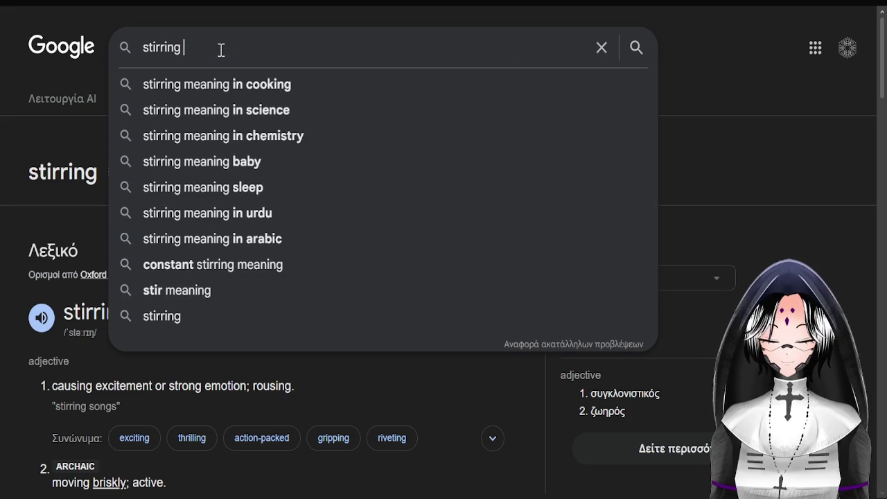
{"action": "type", "text": "in bulgaria"}
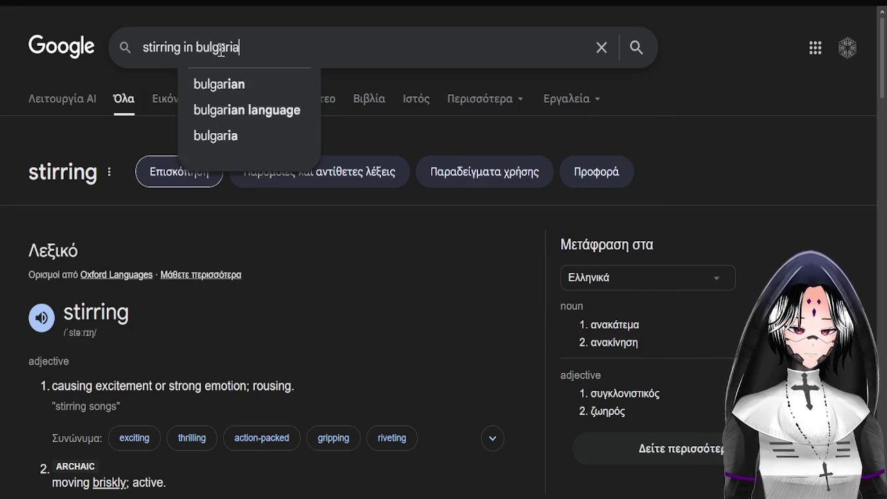
{"action": "type", "text": "n."}
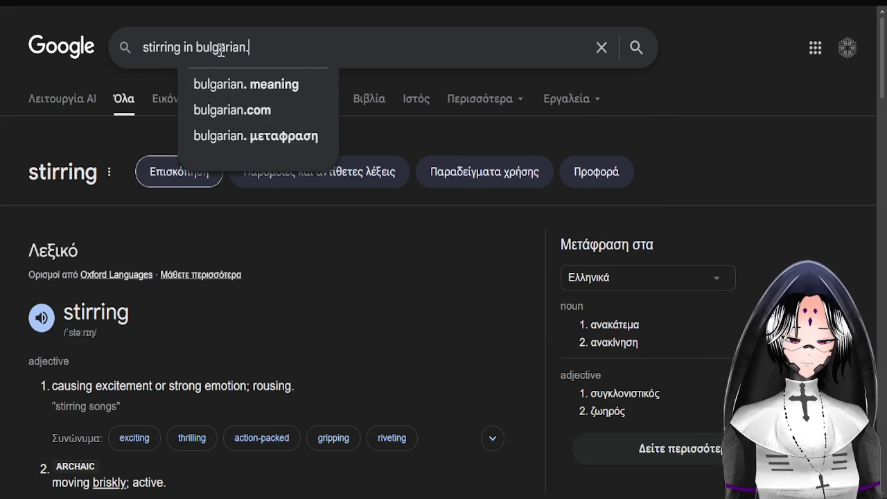
{"action": "key", "text": "Return"}
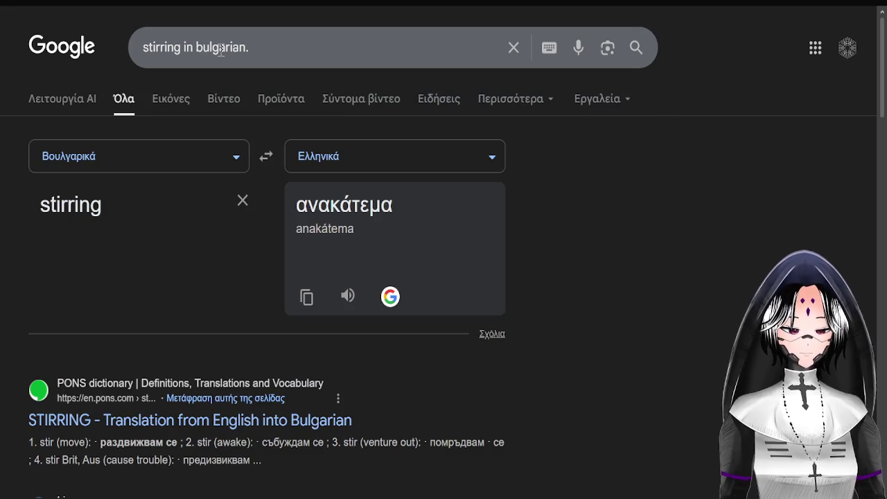
{"action": "scroll", "coordinate": [244, 212], "scroll_direction": "down", "scroll_amount": 1}
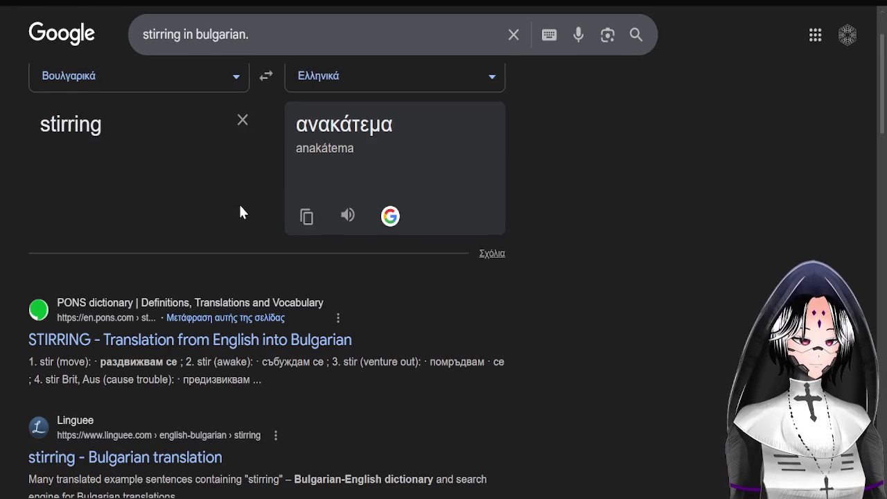
{"action": "scroll", "coordinate": [167, 260], "scroll_direction": "up", "scroll_amount": 1}
{"action": "scroll", "coordinate": [168, 261], "scroll_direction": "up", "scroll_amount": 1}
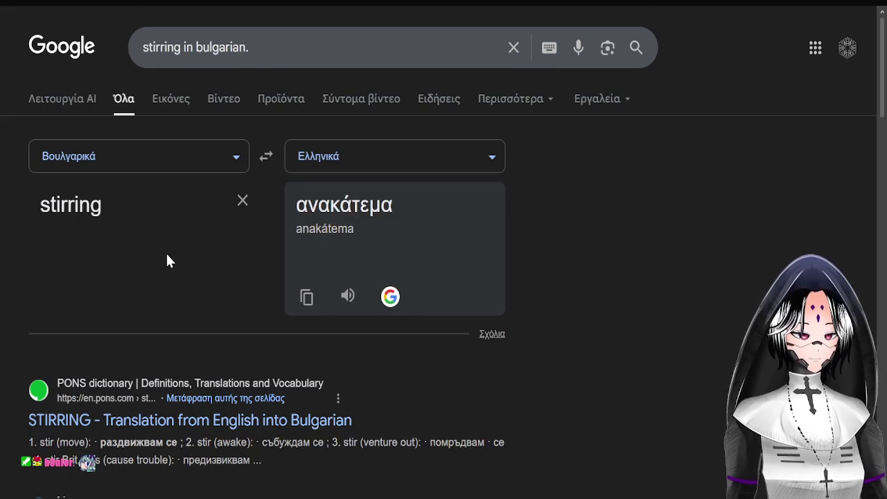
{"action": "scroll", "coordinate": [166, 255], "scroll_direction": "down", "scroll_amount": 1}
{"action": "scroll", "coordinate": [169, 253], "scroll_direction": "down", "scroll_amount": 1}
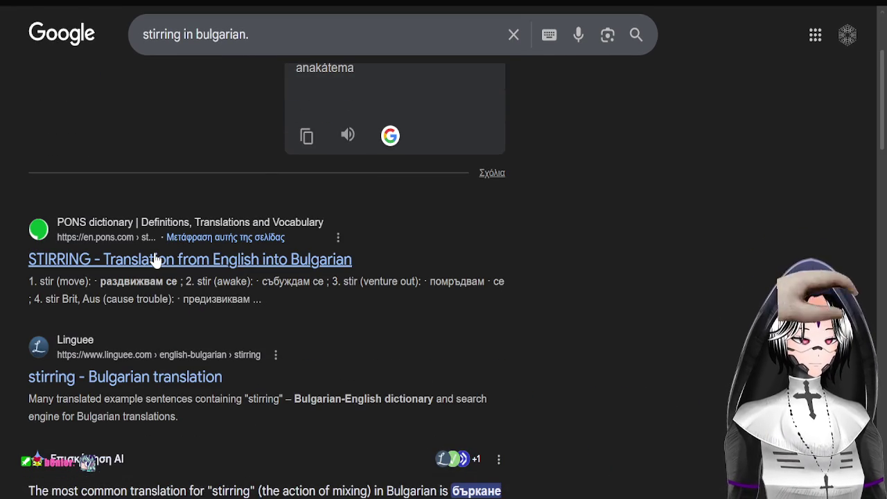
Open the PONS 'STIRRING - Translation from English into Bulgarian' result, then close the Aseprite window.
{"action": "left_click", "coordinate": [156, 260]}
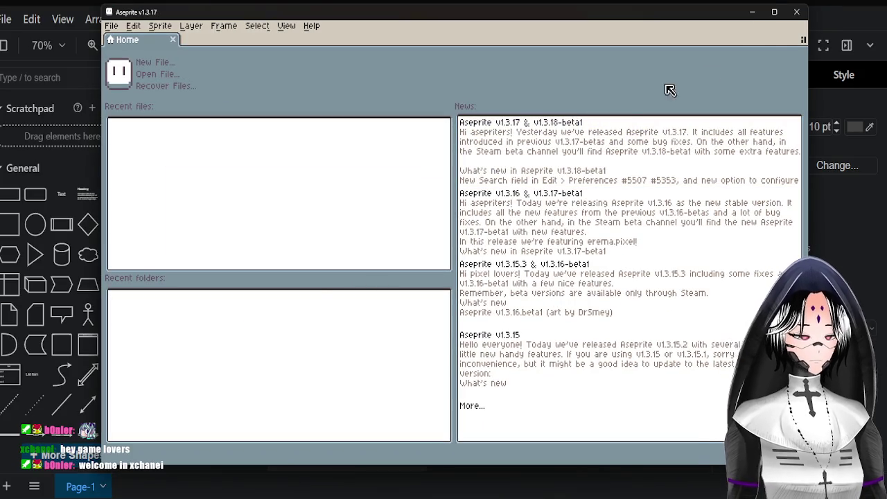
{"action": "left_click", "coordinate": [797, 12]}
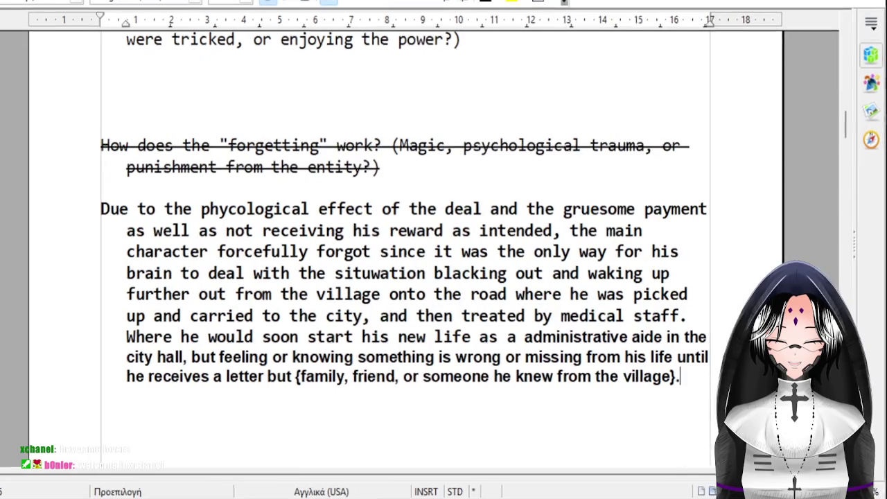
Scroll up in Writer to the main character's Backstory/description paragraph.
{"action": "scroll", "coordinate": [329, 303], "scroll_direction": "up", "scroll_amount": 5}
{"action": "scroll", "coordinate": [329, 303], "scroll_direction": "up", "scroll_amount": 5}
{"action": "scroll", "coordinate": [329, 303], "scroll_direction": "up", "scroll_amount": 3}
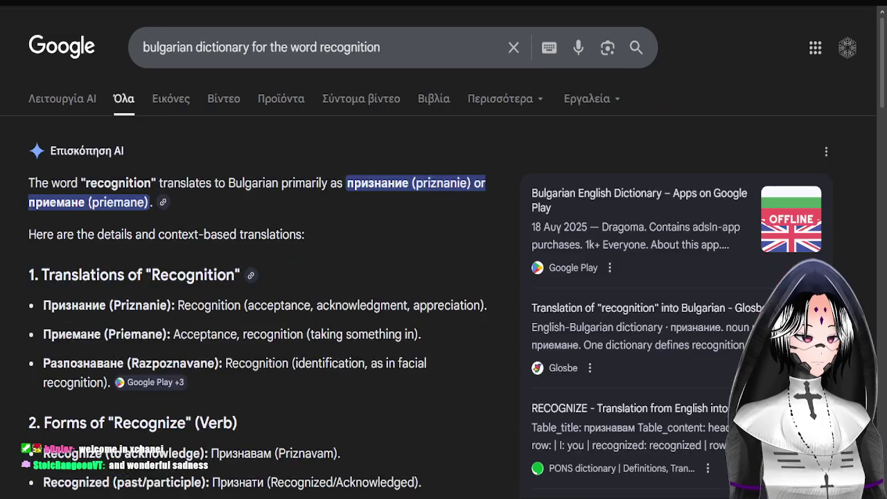
Scroll the PONS consent dialog and open its privacy settings.
{"action": "scroll", "coordinate": [586, 236], "scroll_direction": "down", "scroll_amount": 3}
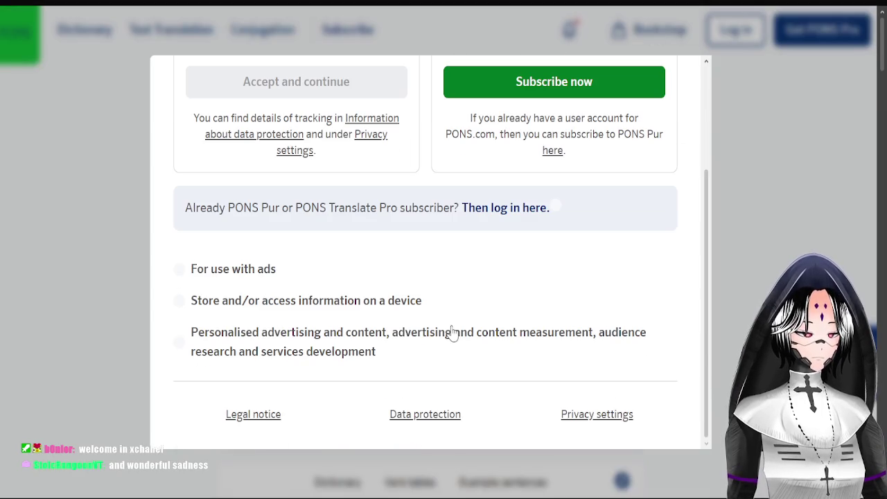
{"action": "scroll", "coordinate": [667, 301], "scroll_direction": "up", "scroll_amount": 3}
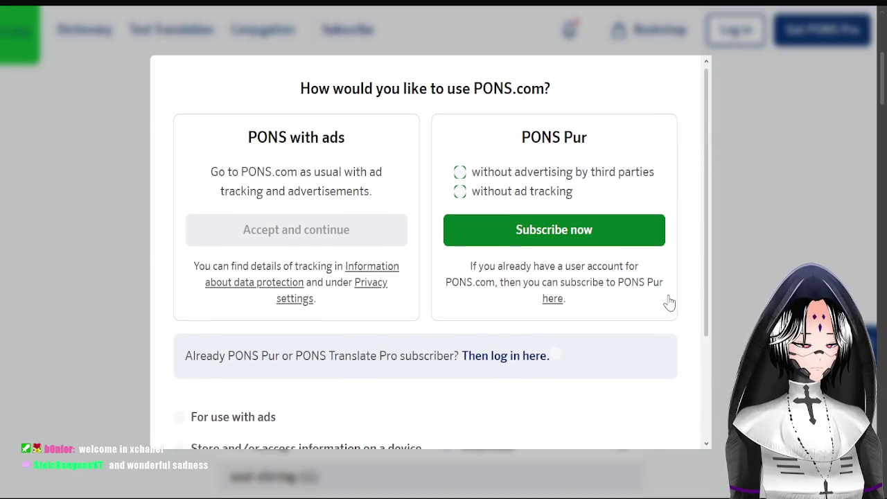
{"action": "scroll", "coordinate": [317, 390], "scroll_direction": "down", "scroll_amount": 3}
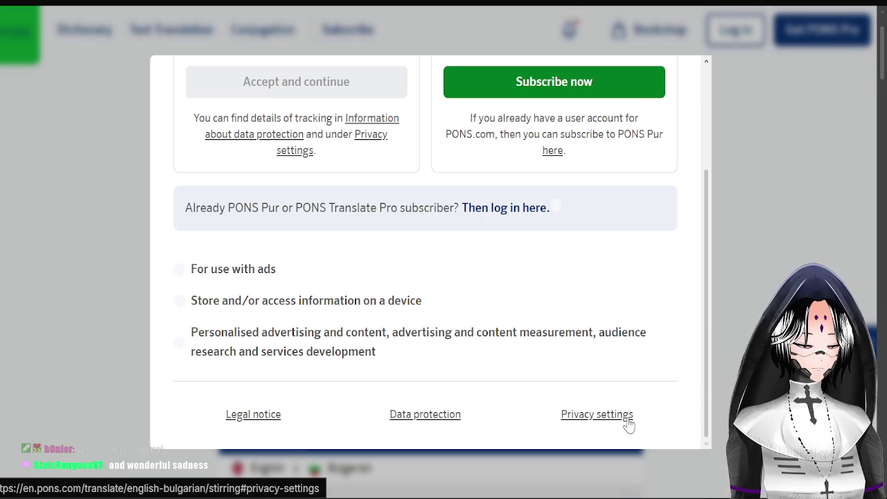
{"action": "left_click", "coordinate": [620, 416]}
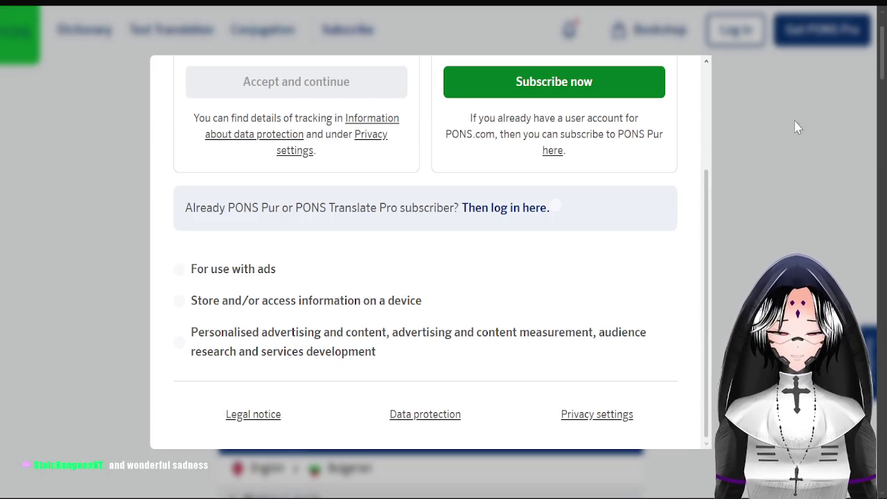
Return to the Google results, open the Linguee 'stirring' entry, then show the desktop.
{"action": "scroll", "coordinate": [416, 107], "scroll_direction": "up", "scroll_amount": 3}
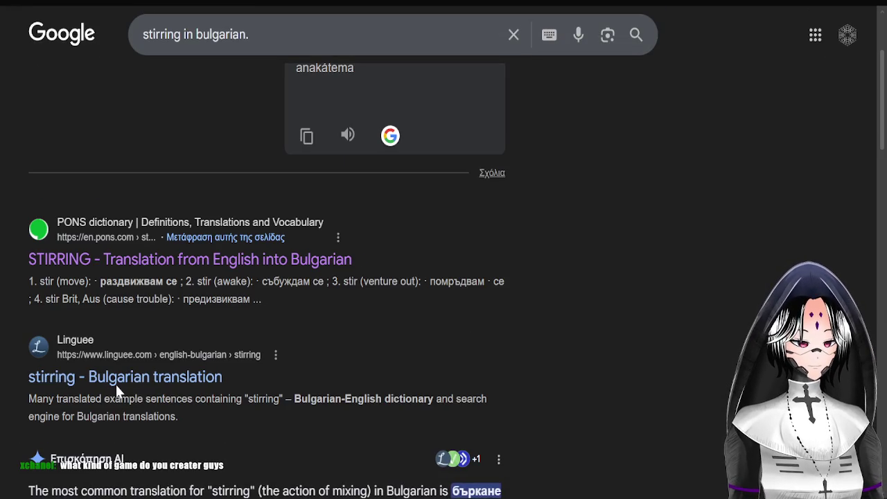
{"action": "left_click", "coordinate": [116, 382]}
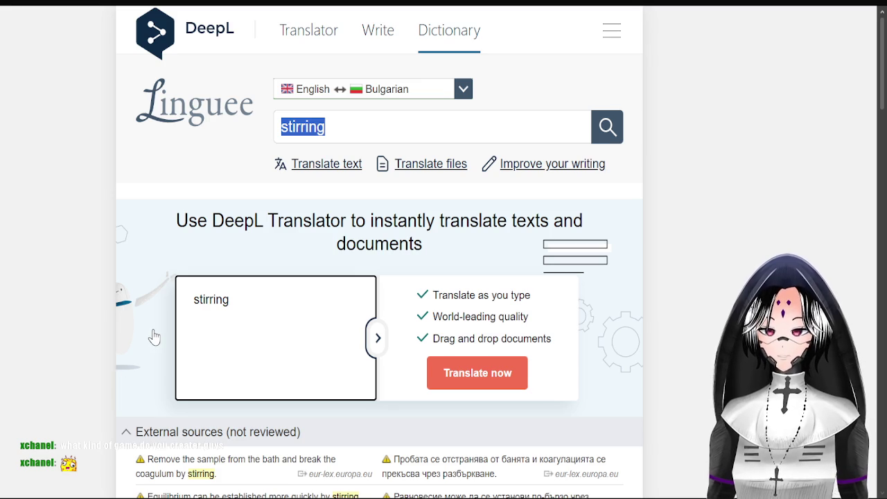
{"action": "key", "text": "super+d"}
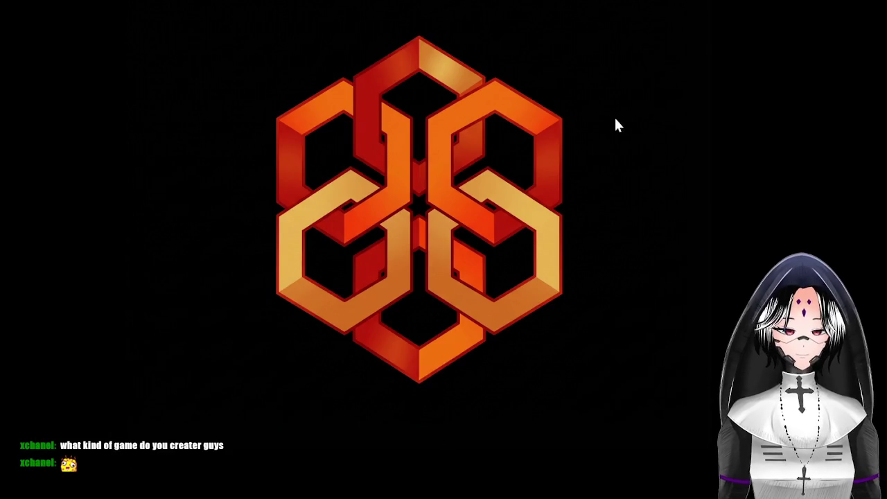
Insert 'A horror RPG game in RPG maker MV' and a blank line above the idea paragraph.
{"action": "left_click", "coordinate": [533, 478]}
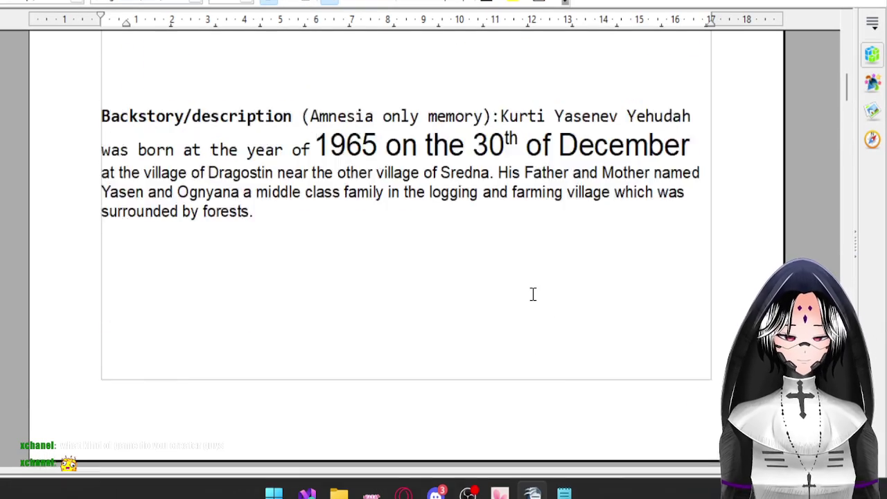
{"action": "scroll", "coordinate": [533, 291], "scroll_direction": "up", "scroll_amount": 10}
{"action": "scroll", "coordinate": [543, 215], "scroll_direction": "up", "scroll_amount": 5}
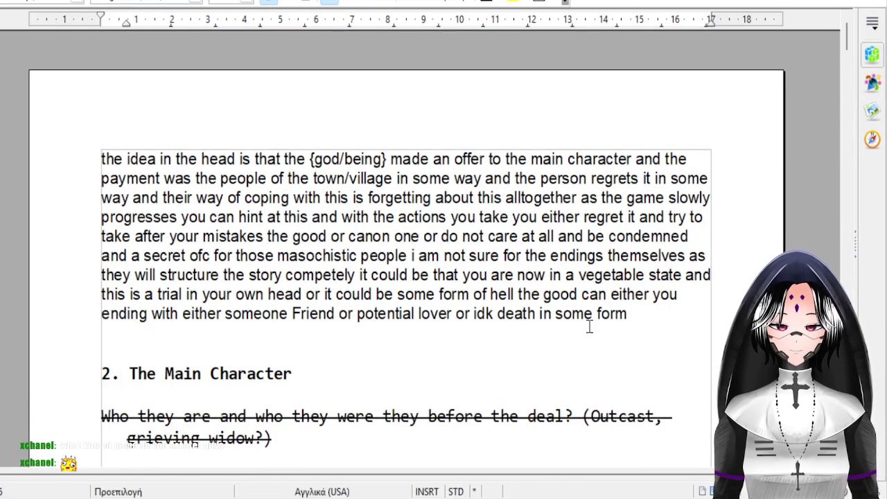
{"action": "mouse_move", "coordinate": [628, 313]}
{"action": "left_mouse_down"}
{"action": "mouse_move", "coordinate": [136, 180]}
{"action": "mouse_move", "coordinate": [75, 135]}
{"action": "left_mouse_up"}
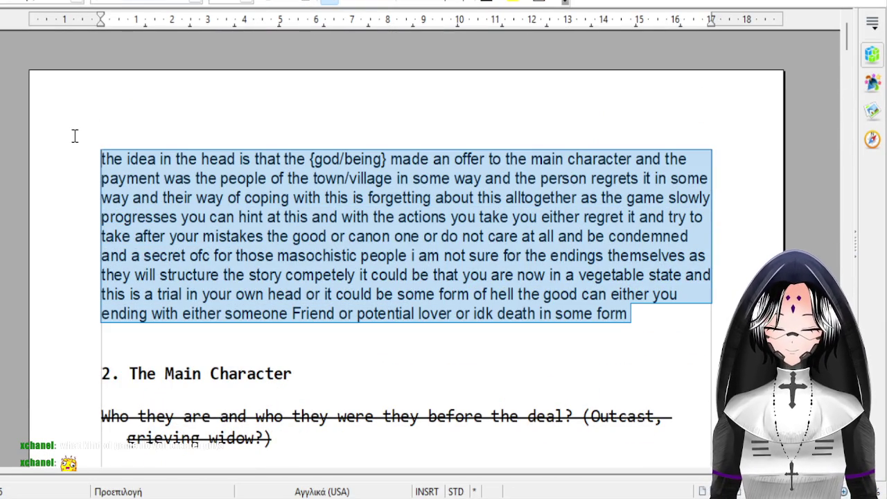
{"action": "left_click", "coordinate": [244, 199]}
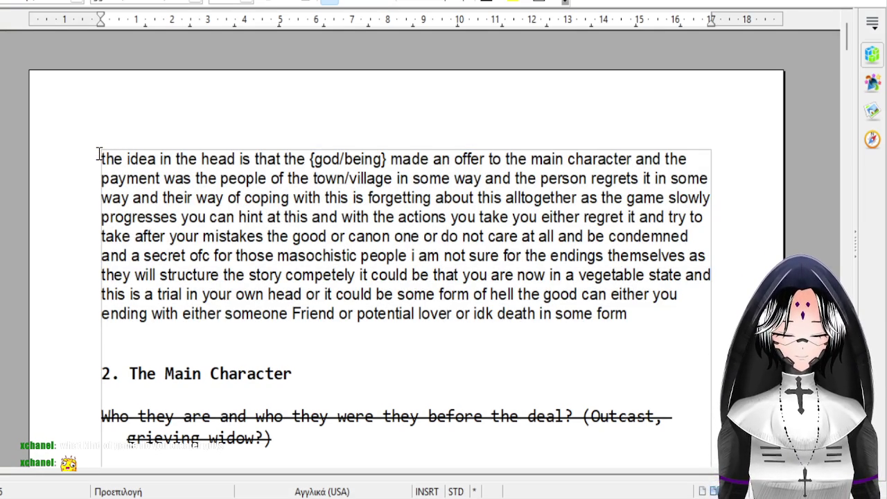
{"action": "type", "text": "a"}
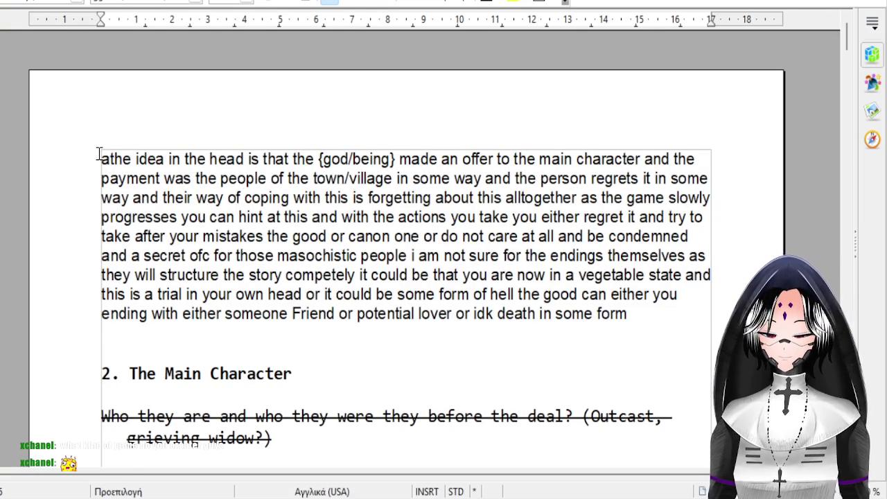
{"action": "type", "text": " horror RPG "}
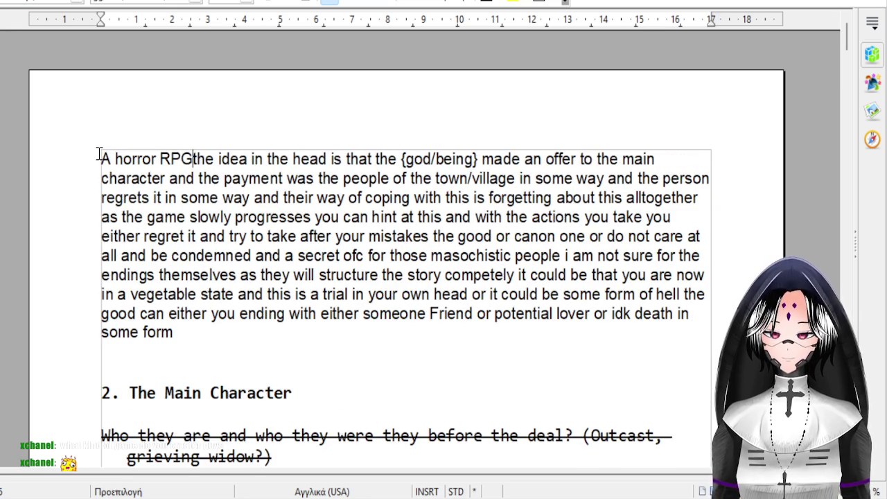
{"action": "type", "text": "game in  RPG maker MV"}
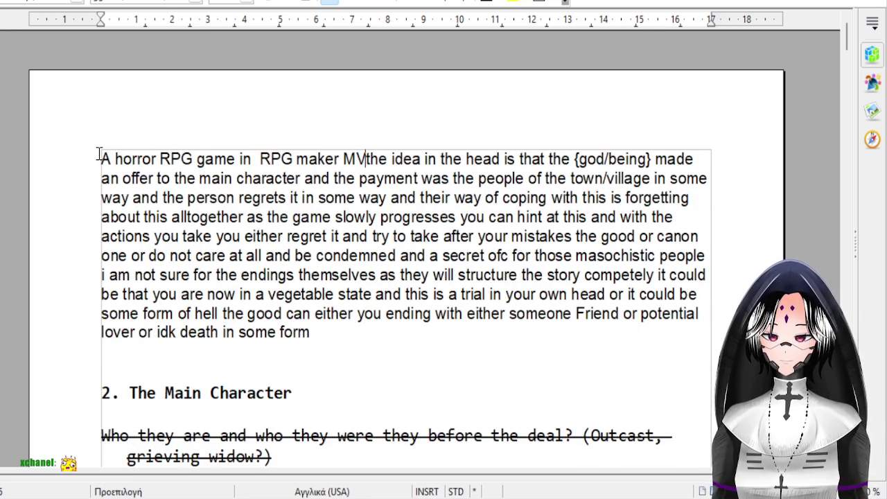
{"action": "key", "text": "Return"}
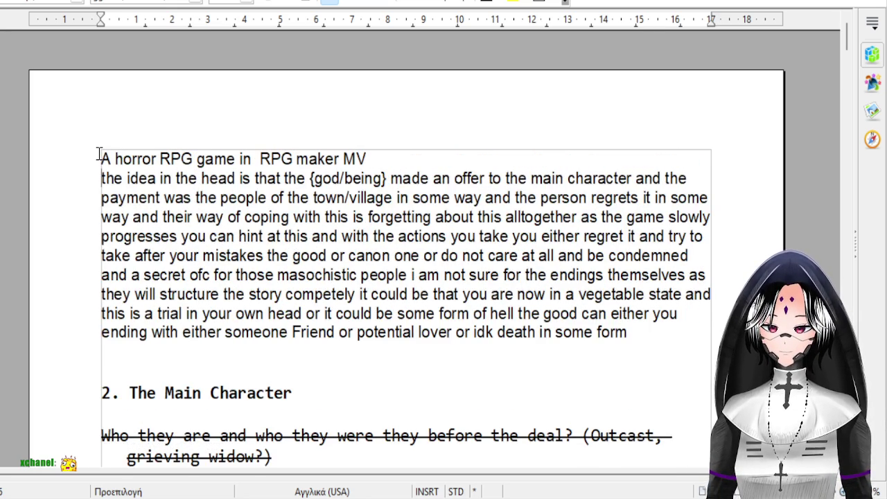
{"action": "key", "text": "Return"}
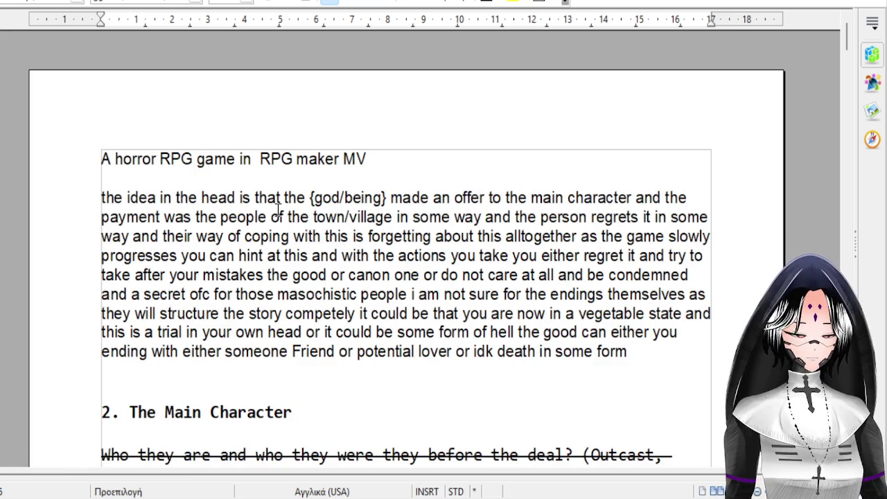
{"action": "mouse_move", "coordinate": [115, 198]}
{"action": "left_mouse_down"}
{"action": "mouse_move", "coordinate": [530, 162]}
{"action": "mouse_move", "coordinate": [534, 212]}
{"action": "left_mouse_up"}
{"action": "left_click", "coordinate": [534, 212]}
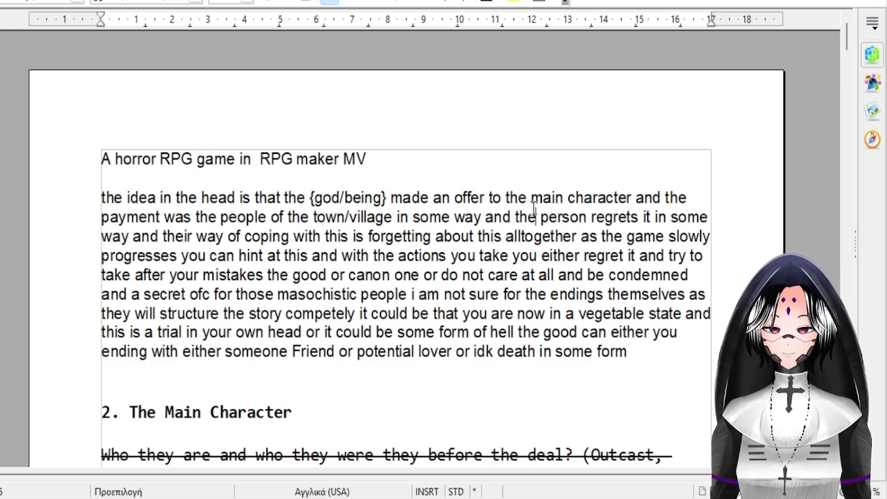
{"action": "mouse_move", "coordinate": [267, 198]}
{"action": "left_mouse_down"}
{"action": "mouse_move", "coordinate": [469, 185]}
{"action": "mouse_move", "coordinate": [419, 192]}
{"action": "mouse_move", "coordinate": [432, 191]}
{"action": "left_mouse_up"}
{"action": "left_click", "coordinate": [433, 192]}
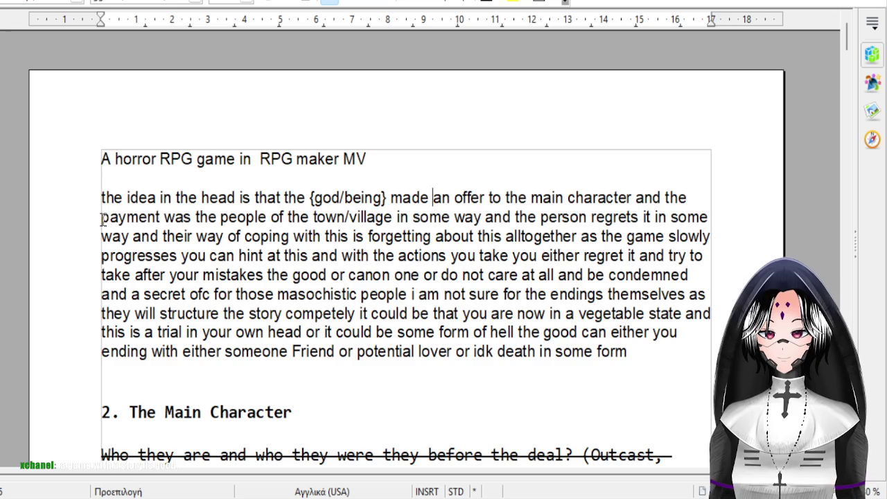
{"action": "left_click_drag", "start_coordinate": [102, 218], "coordinate": [427, 219]}
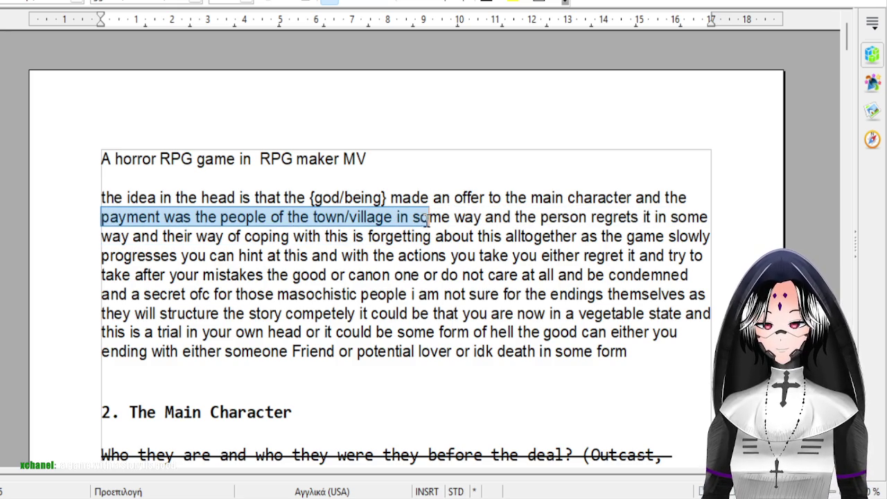
{"action": "left_click", "coordinate": [348, 219]}
{"action": "key", "text": "BackSpace"}
{"action": "key", "text": "BackSpace"}
{"action": "key", "text": "BackSpace"}
{"action": "key", "text": "BackSpace"}
{"action": "key", "text": "BackSpace"}
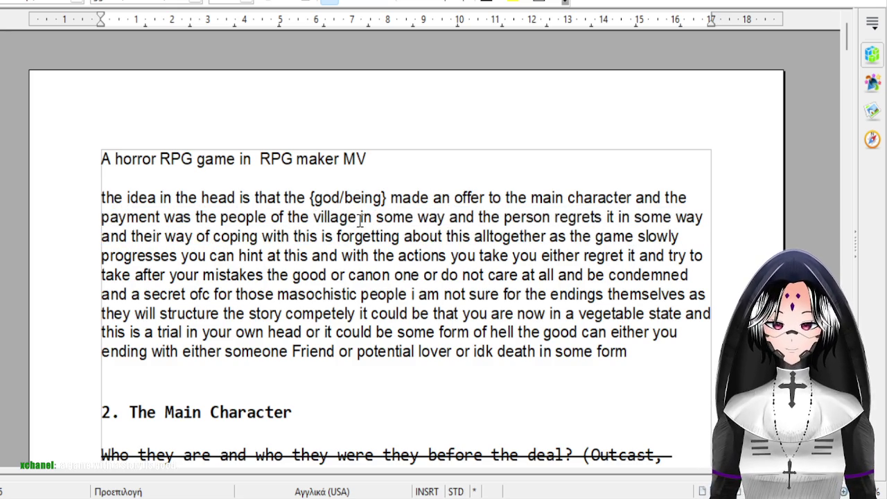
{"action": "type", "text": "s"}
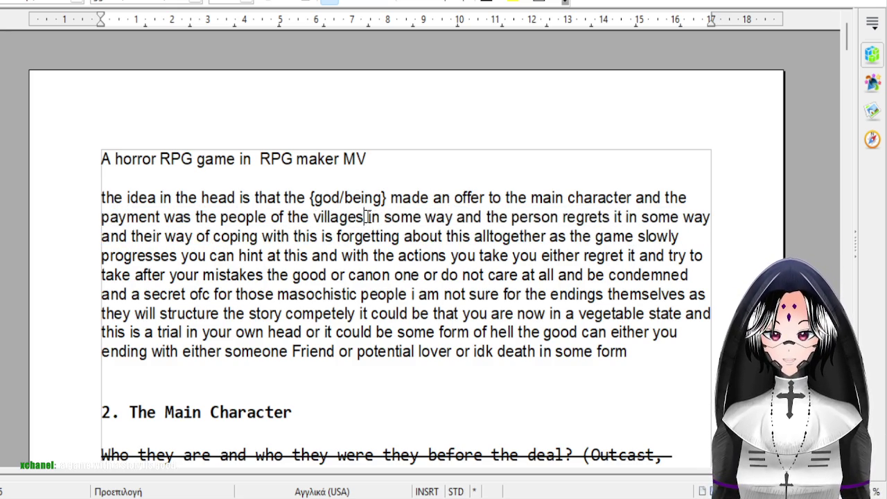
{"action": "mouse_move", "coordinate": [383, 219]}
{"action": "left_mouse_down"}
{"action": "mouse_move", "coordinate": [367, 255]}
{"action": "mouse_move", "coordinate": [530, 238]}
{"action": "left_mouse_up"}
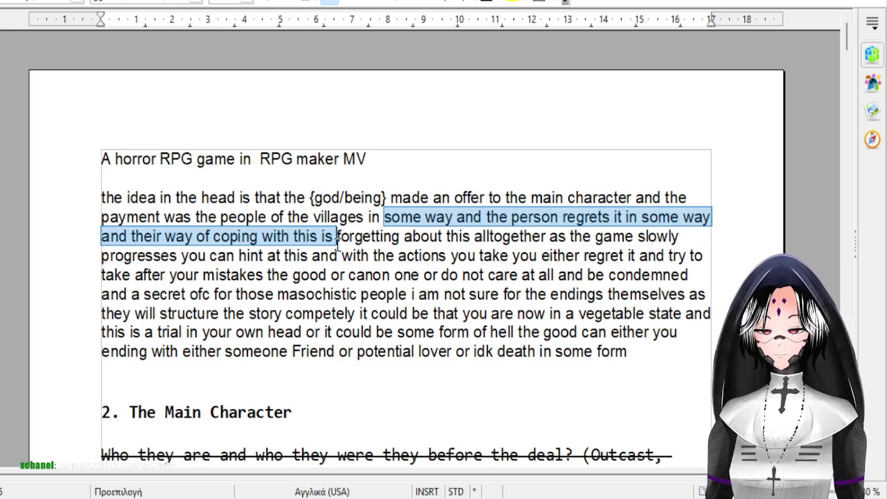
{"action": "left_click", "coordinate": [530, 238]}
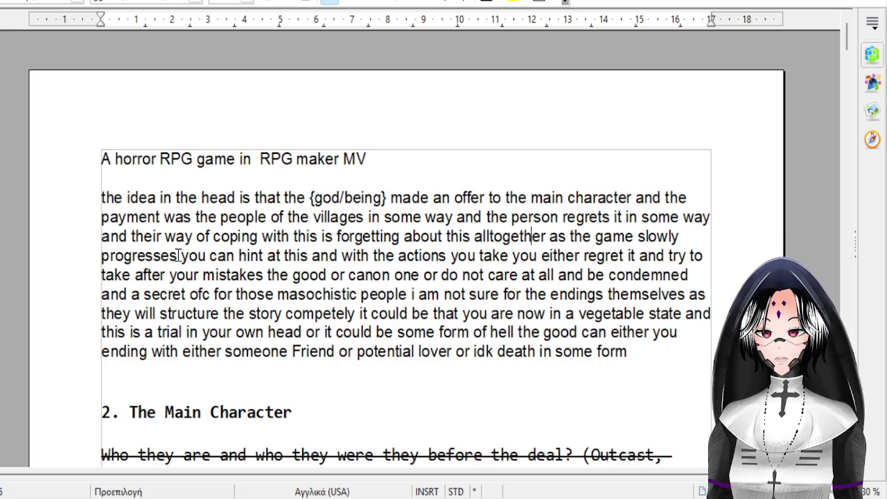
{"action": "left_click_drag", "start_coordinate": [168, 256], "coordinate": [589, 256]}
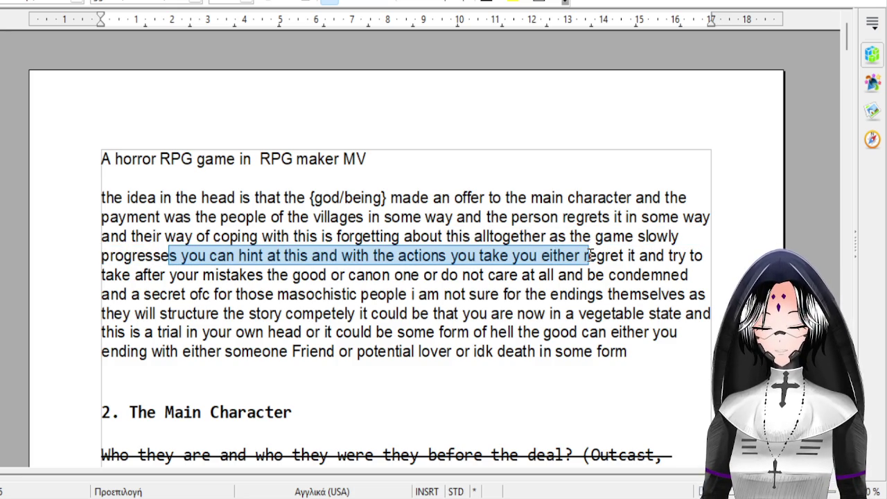
{"action": "left_click", "coordinate": [588, 255]}
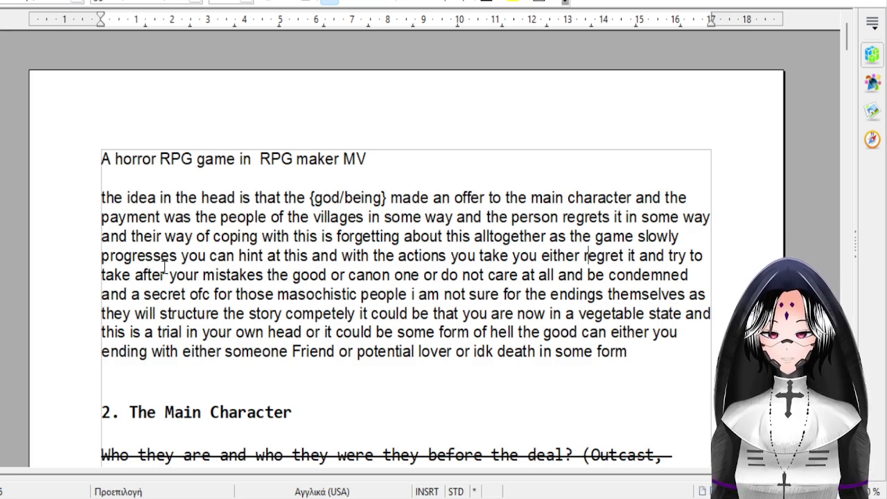
{"action": "left_click_drag", "start_coordinate": [140, 274], "coordinate": [586, 295]}
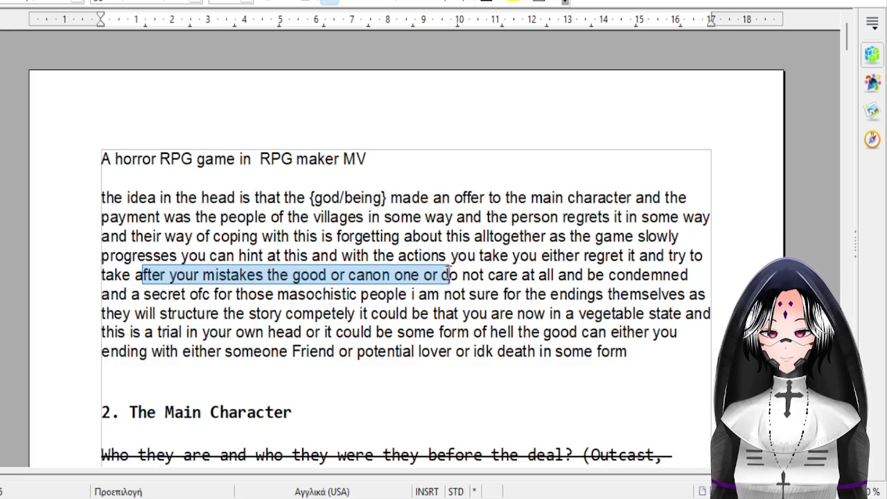
{"action": "left_click", "coordinate": [584, 295]}
{"action": "left_click_drag", "start_coordinate": [269, 312], "coordinate": [461, 313]}
{"action": "mouse_move", "coordinate": [236, 294]}
{"action": "left_mouse_down"}
{"action": "mouse_move", "coordinate": [355, 351]}
{"action": "mouse_move", "coordinate": [379, 294]}
{"action": "left_mouse_up"}
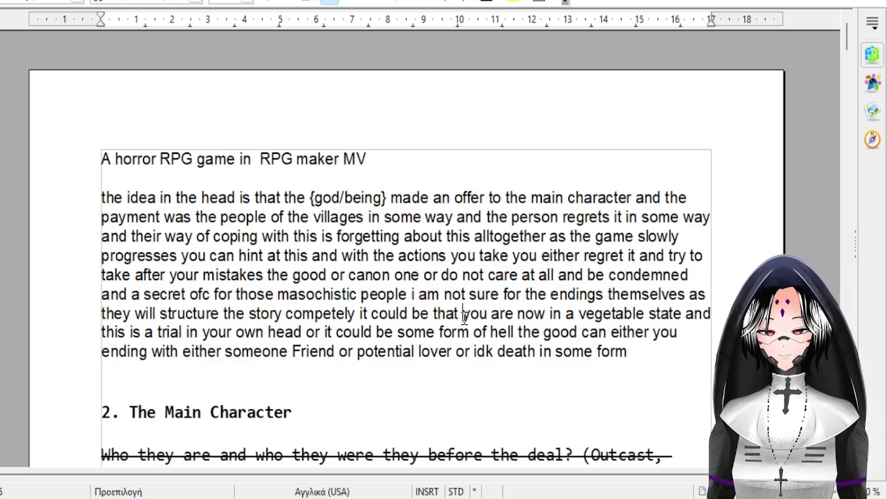
{"action": "left_click", "coordinate": [463, 315]}
{"action": "scroll", "coordinate": [464, 319], "scroll_direction": "down", "scroll_amount": 3}
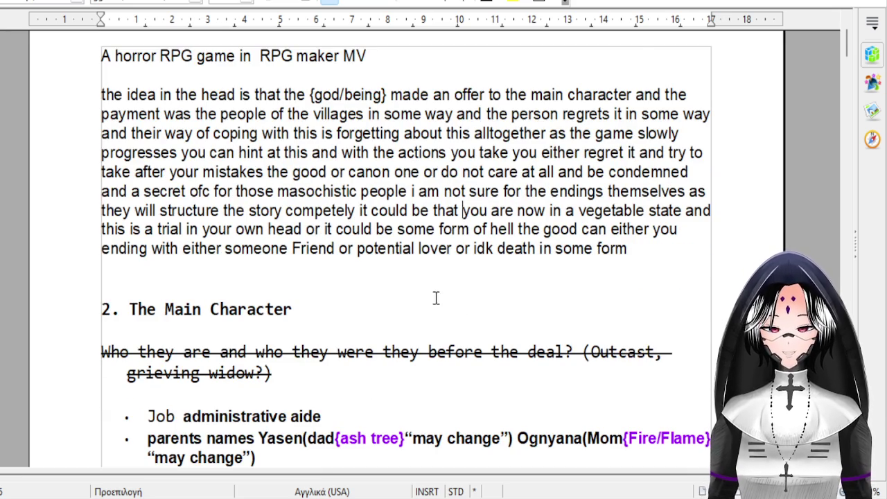
{"action": "scroll", "coordinate": [435, 297], "scroll_direction": "down", "scroll_amount": 3}
{"action": "scroll", "coordinate": [434, 284], "scroll_direction": "down", "scroll_amount": 1}
{"action": "scroll", "coordinate": [433, 278], "scroll_direction": "down", "scroll_amount": 3}
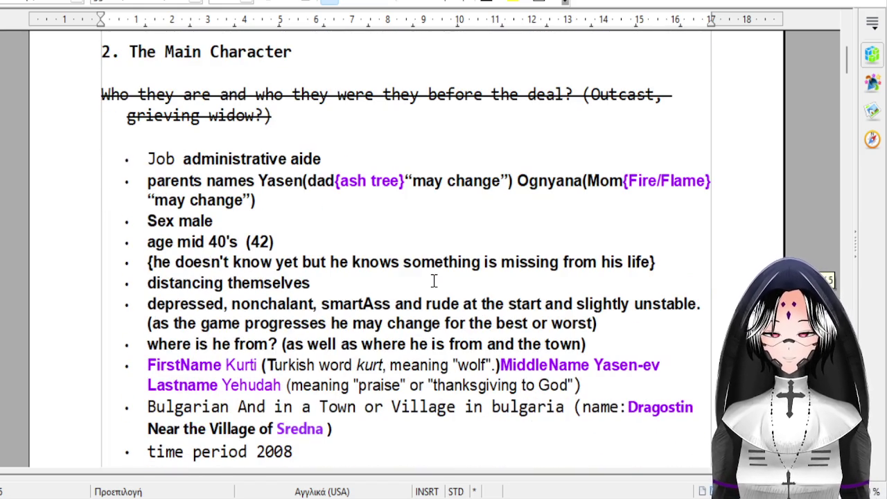
{"action": "mouse_move", "coordinate": [225, 364]}
{"action": "left_mouse_down"}
{"action": "mouse_move", "coordinate": [555, 365]}
{"action": "mouse_move", "coordinate": [570, 431]}
{"action": "left_mouse_up"}
{"action": "left_click", "coordinate": [570, 430]}
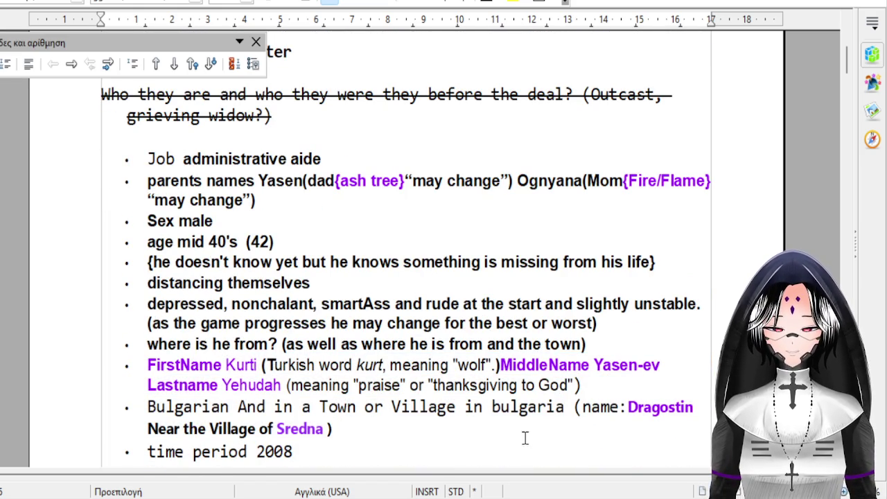
{"action": "left_click", "coordinate": [255, 43]}
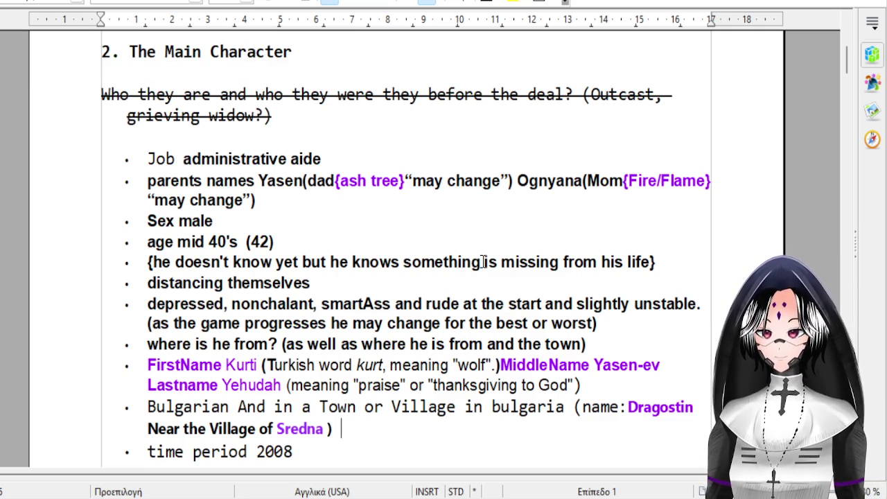
{"action": "scroll", "coordinate": [483, 262], "scroll_direction": "down", "scroll_amount": 1}
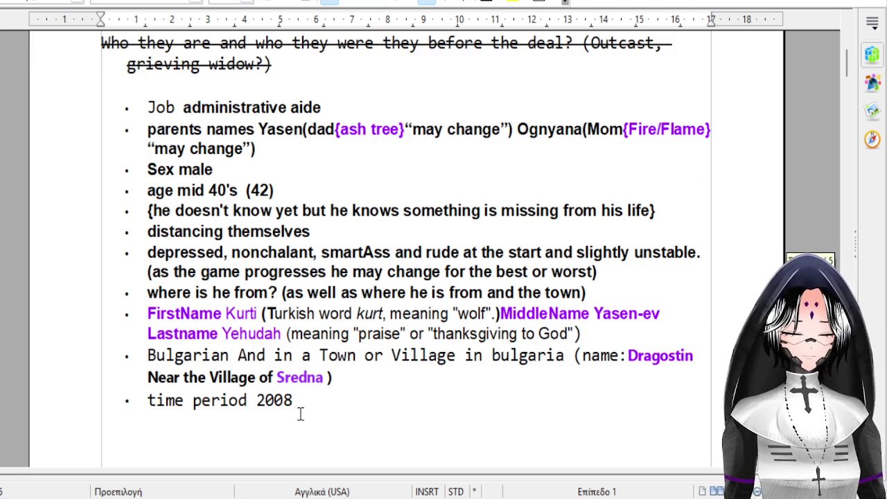
{"action": "mouse_move", "coordinate": [295, 402]}
{"action": "left_mouse_down"}
{"action": "mouse_move", "coordinate": [247, 402]}
{"action": "mouse_move", "coordinate": [150, 356]}
{"action": "left_mouse_up"}
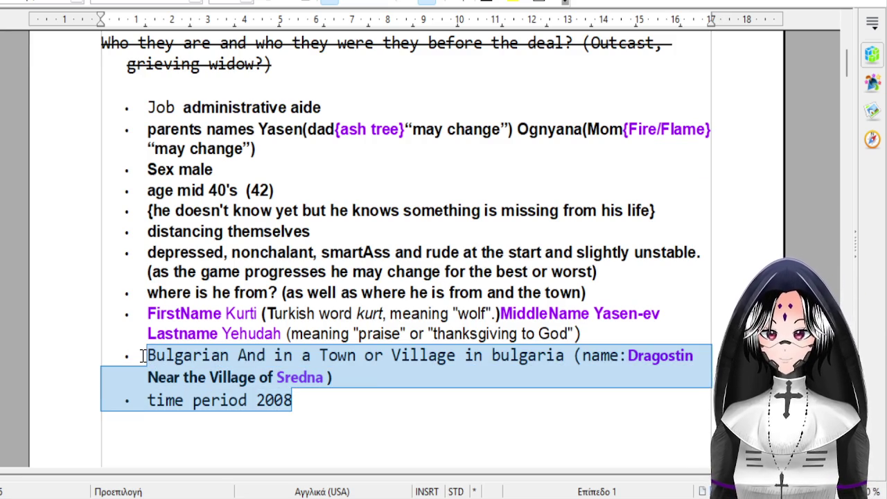
{"action": "left_click", "coordinate": [143, 356]}
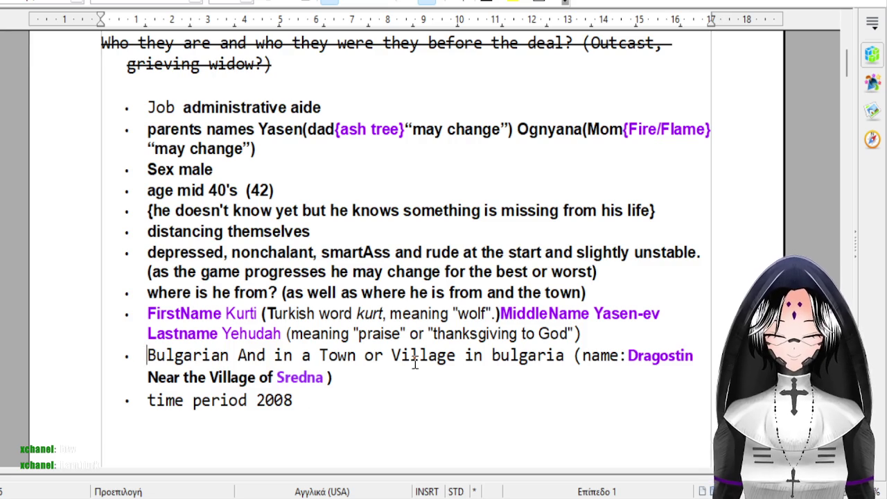
{"action": "left_click_drag", "start_coordinate": [225, 313], "coordinate": [483, 313]}
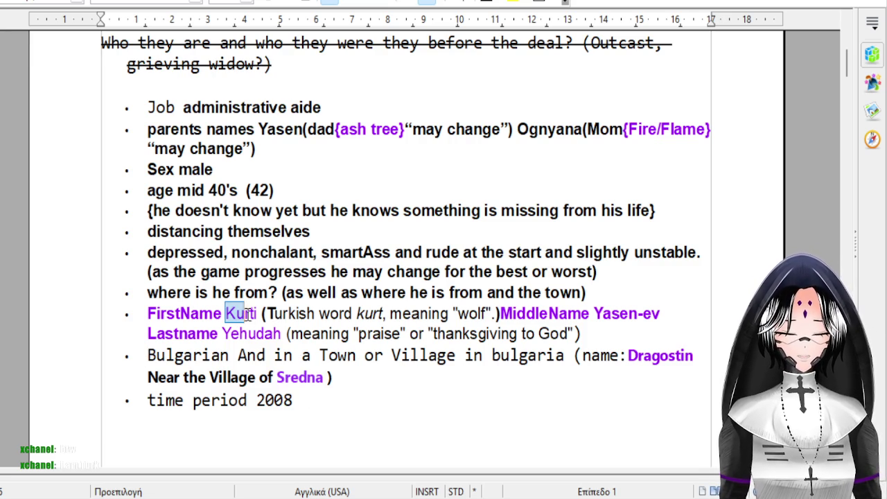
{"action": "left_click", "coordinate": [483, 314]}
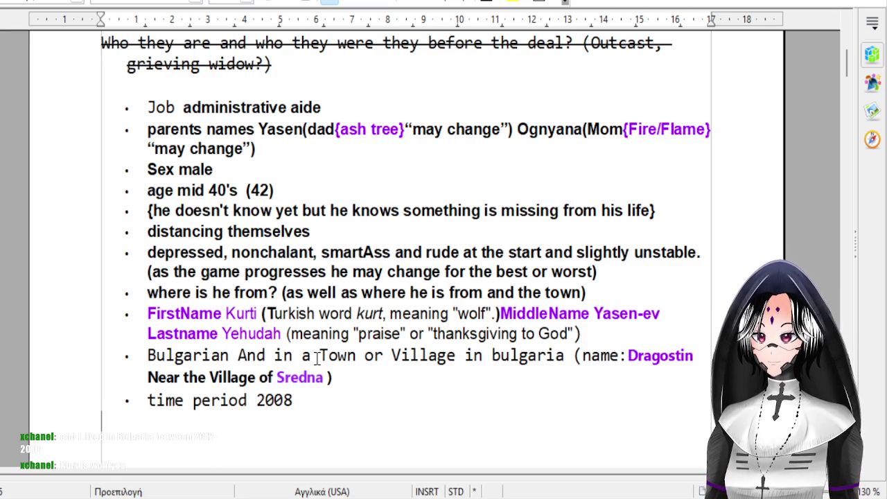
{"action": "double_click", "coordinate": [243, 318]}
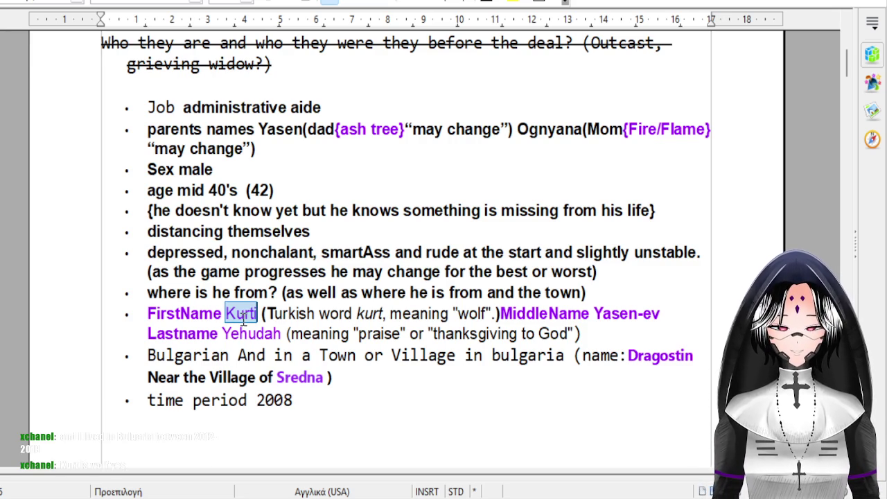
{"action": "left_click", "coordinate": [470, 409]}
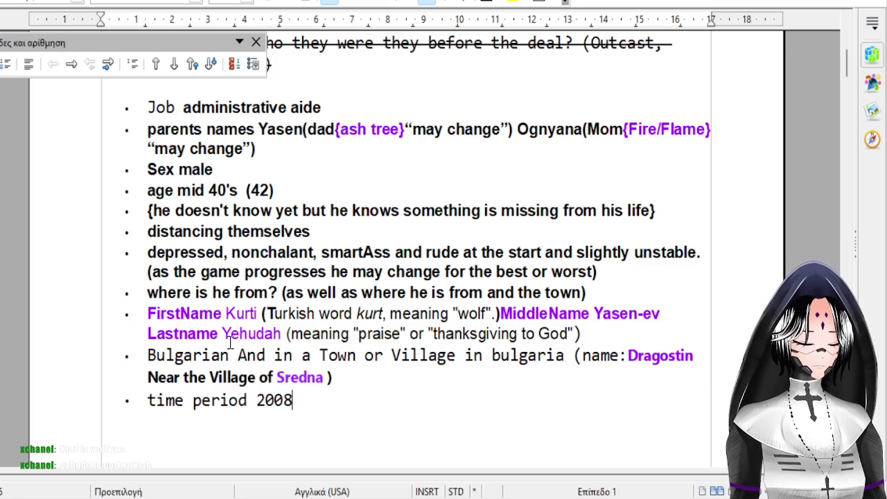
{"action": "scroll", "coordinate": [353, 400], "scroll_direction": "down", "scroll_amount": 2}
{"action": "scroll", "coordinate": [354, 400], "scroll_direction": "down", "scroll_amount": 2}
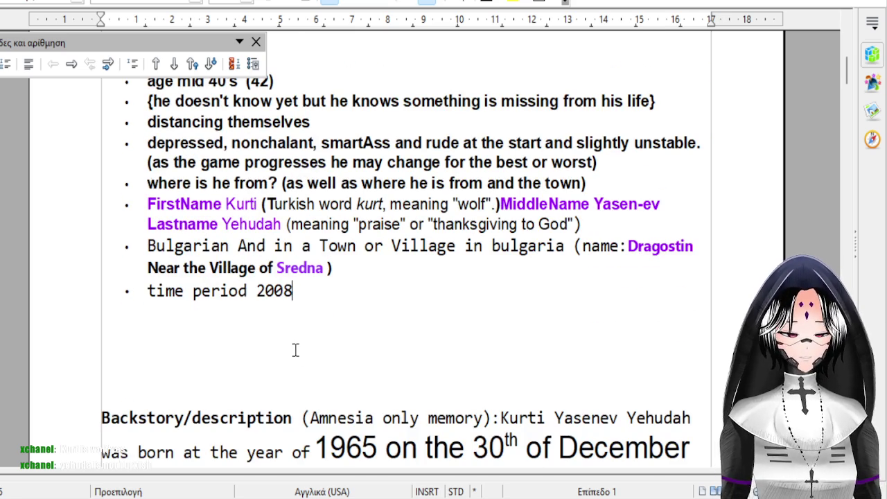
Type 'Yehudah =' on the empty line below the character bullet list.
{"action": "left_click", "coordinate": [295, 350]}
{"action": "type", "text": "Yehudah"}
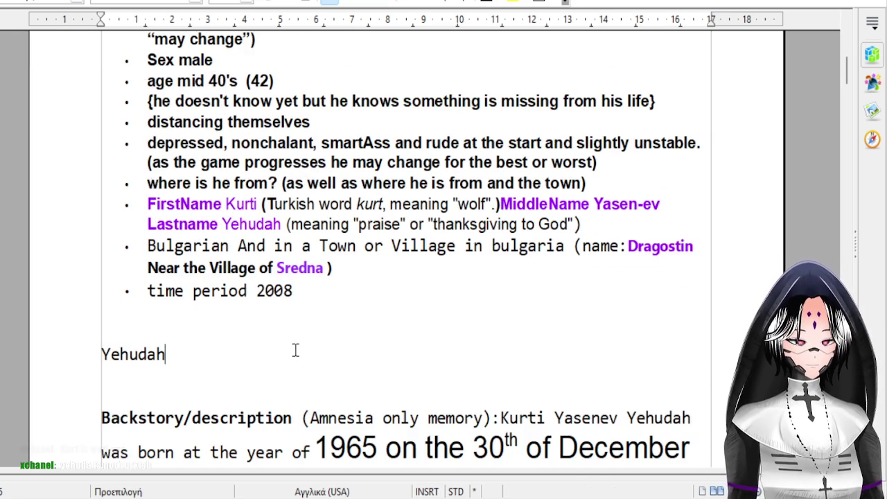
{"action": "type", "text": " ="}
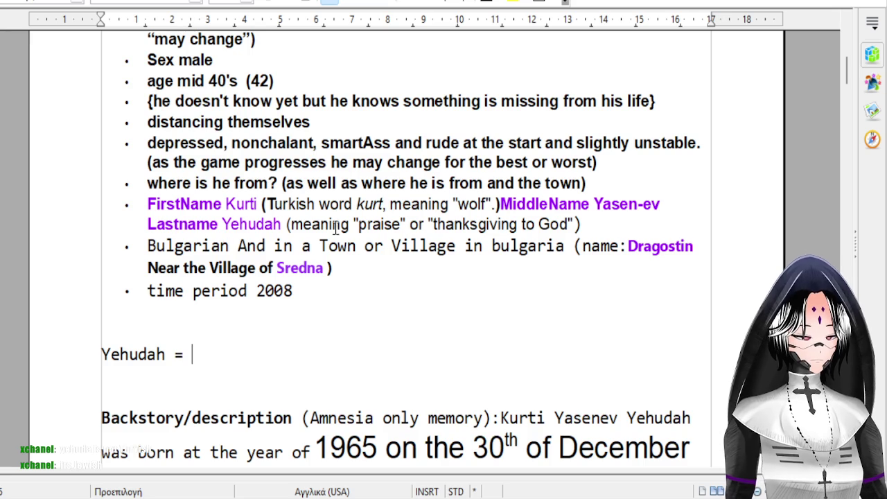
{"action": "scroll", "coordinate": [261, 238], "scroll_direction": "down", "scroll_amount": 3}
{"action": "scroll", "coordinate": [261, 238], "scroll_direction": "down", "scroll_amount": 1}
{"action": "scroll", "coordinate": [264, 332], "scroll_direction": "down", "scroll_amount": 10}
{"action": "scroll", "coordinate": [312, 288], "scroll_direction": "up", "scroll_amount": 1}
{"action": "scroll", "coordinate": [312, 288], "scroll_direction": "up", "scroll_amount": 10}
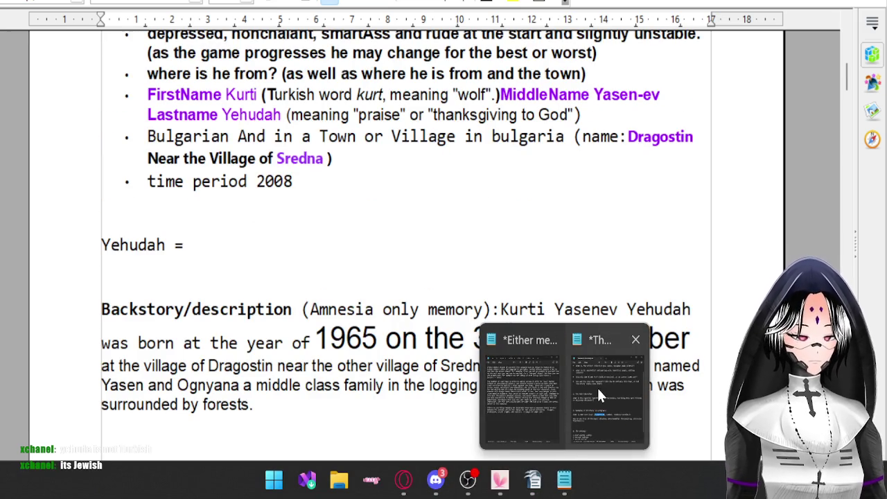
{"action": "mouse_move", "coordinate": [564, 480]}
{"action": "left_click", "coordinate": [597, 386]}
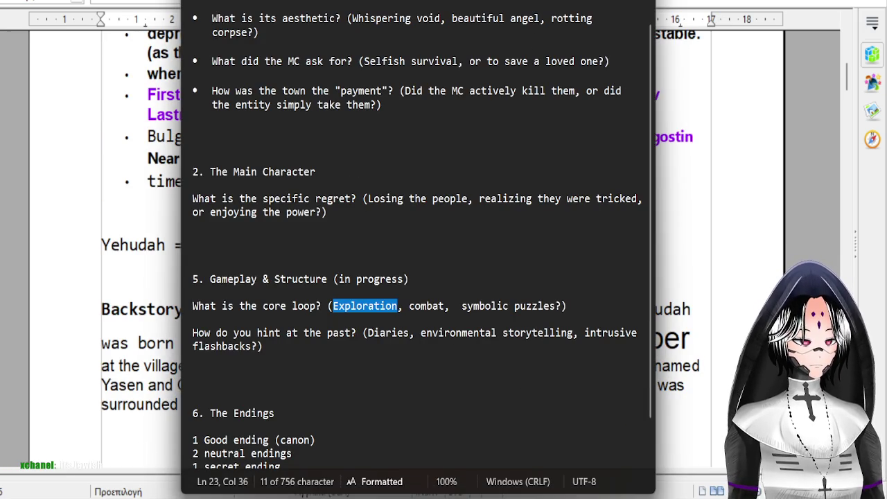
{"action": "key", "text": "alt+Tab"}
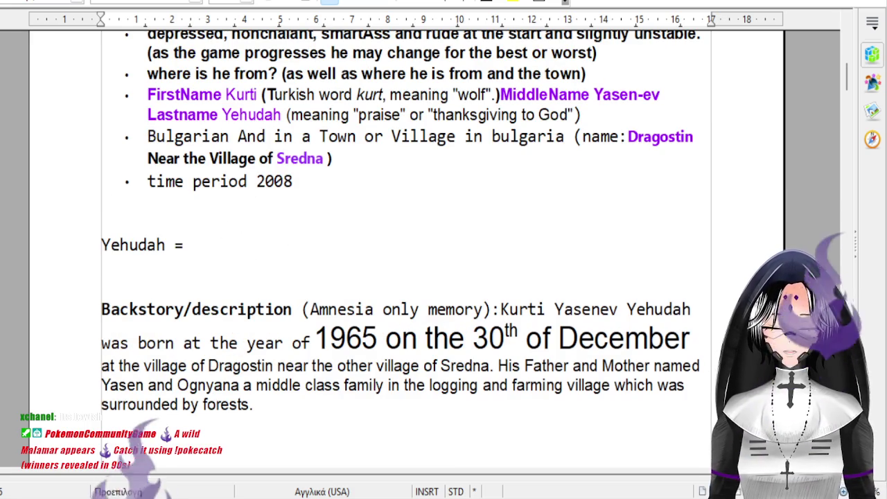
{"action": "key", "text": "alt+Tab"}
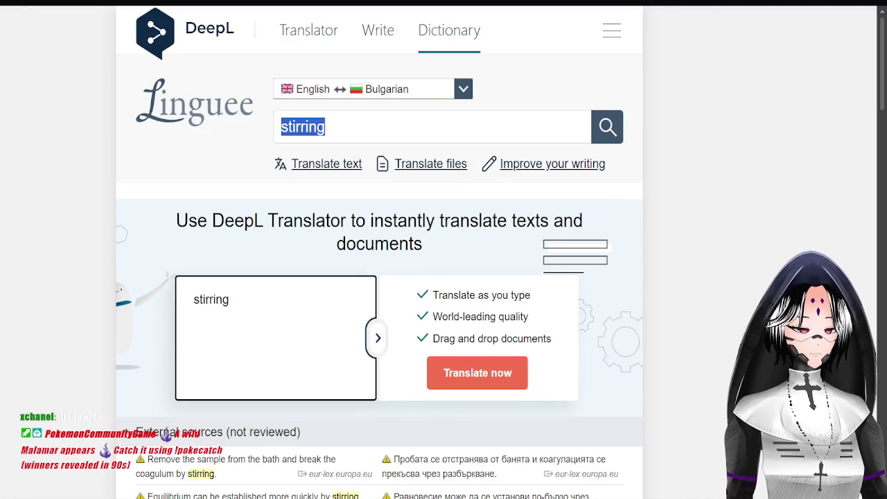
{"action": "key", "text": "alt+Tab"}
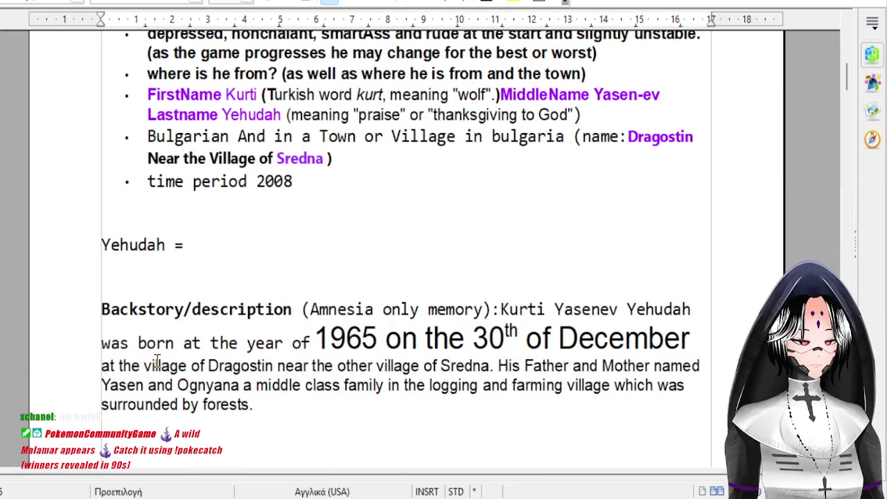
{"action": "double_click", "coordinate": [133, 247]}
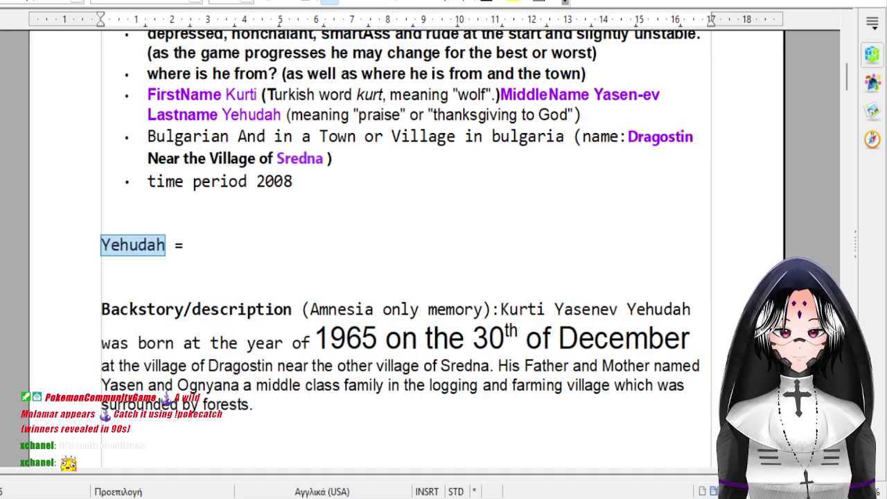
Switch to the browser's Google results for 'Yehudah name and from'.
{"action": "key", "text": "alt+Tab"}
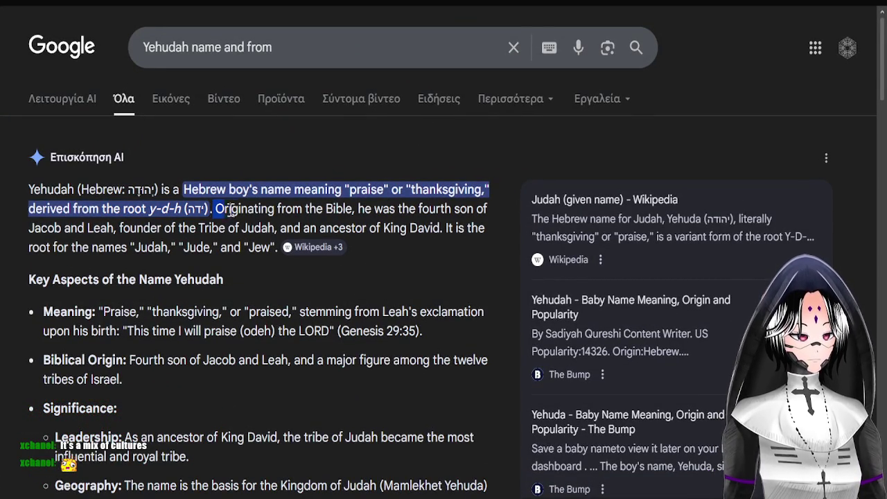
Highlight and read the Google explanation of the Yehudah name's origin.
{"action": "left_click_drag", "start_coordinate": [223, 210], "coordinate": [126, 248]}
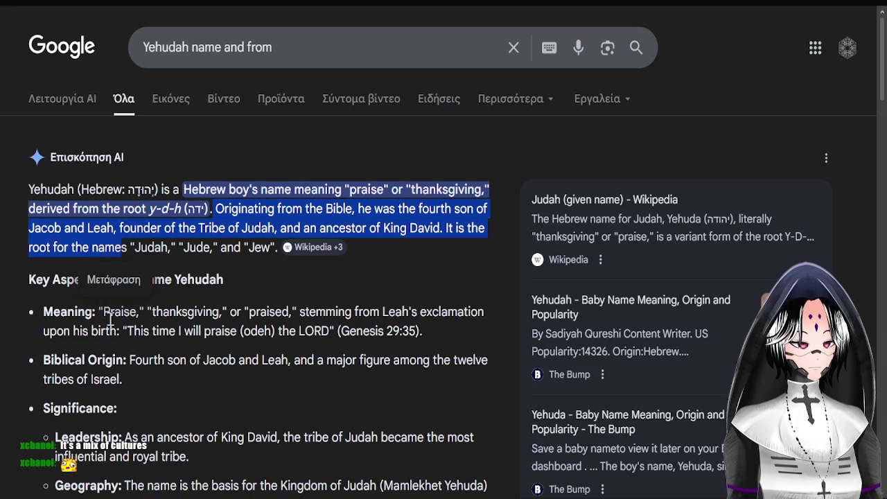
{"action": "left_click", "coordinate": [148, 328]}
{"action": "scroll", "coordinate": [208, 312], "scroll_direction": "down", "scroll_amount": 2}
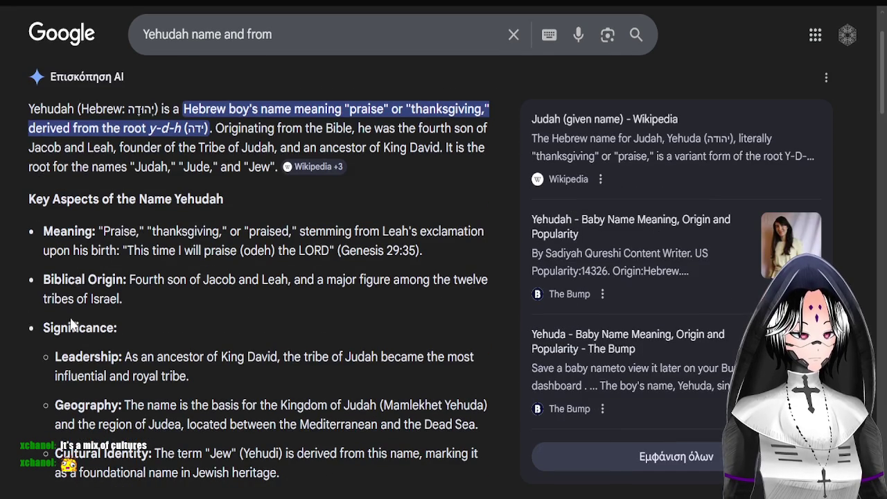
{"action": "scroll", "coordinate": [86, 361], "scroll_direction": "down", "scroll_amount": 3}
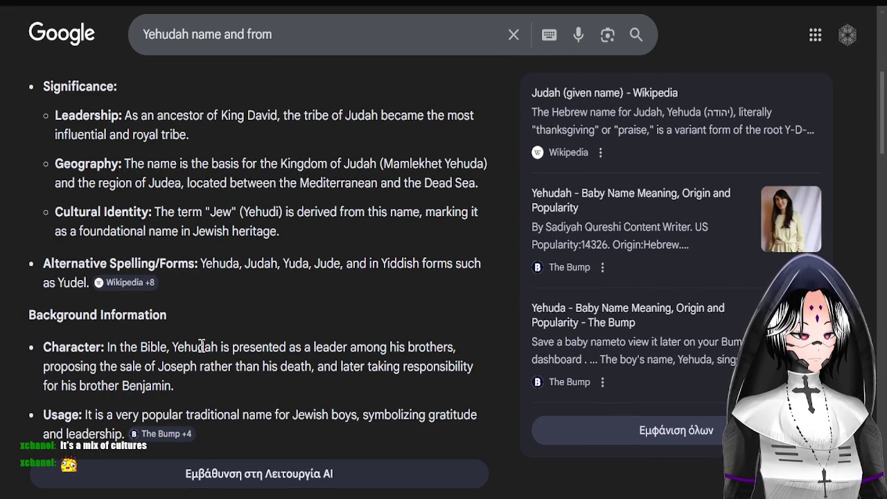
{"action": "scroll", "coordinate": [201, 346], "scroll_direction": "up", "scroll_amount": 5}
Search 'Yehudah where does the name come from', then return to the Writer document.
{"action": "left_click_drag", "start_coordinate": [277, 47], "coordinate": [194, 50]}
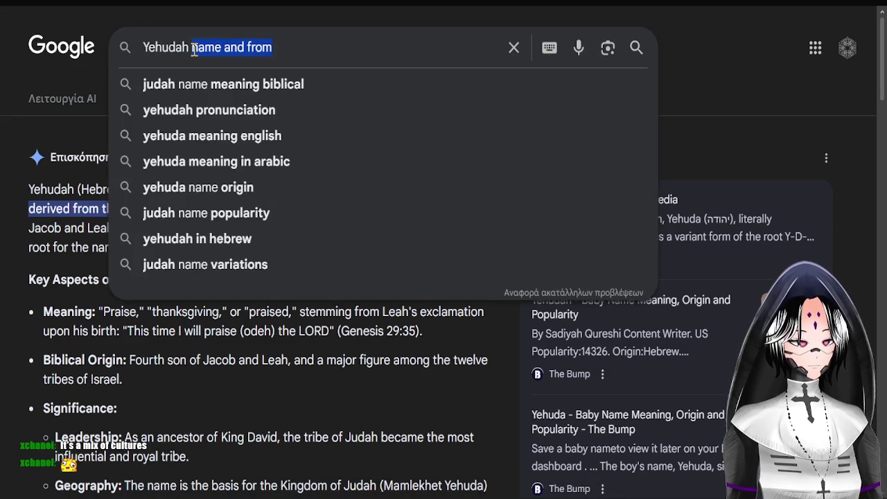
{"action": "type", "text": "where does "}
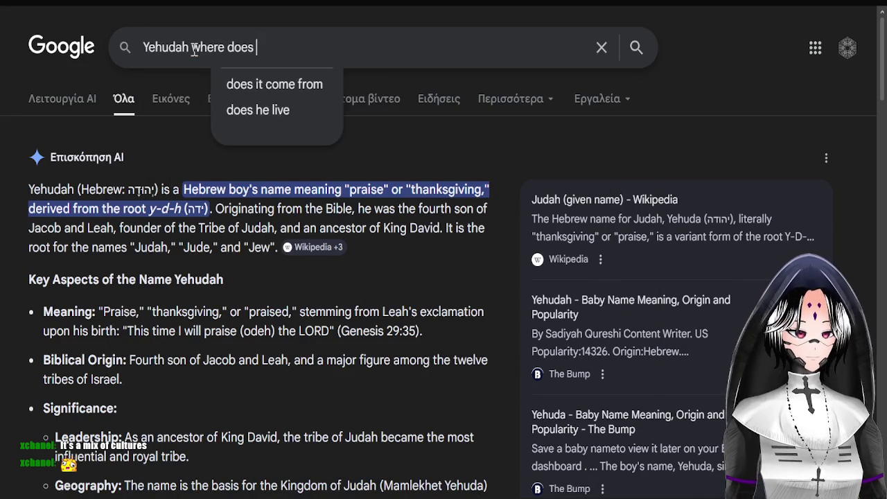
{"action": "type", "text": "the name ceom"}
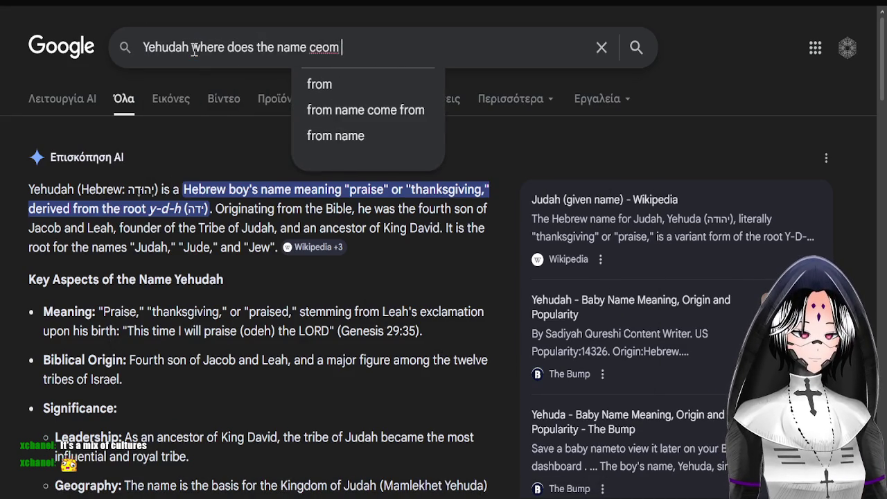
{"action": "key", "text": "BackSpace"}
{"action": "key", "text": "BackSpace"}
{"action": "key", "text": "BackSpace"}
{"action": "type", "text": "ome "}
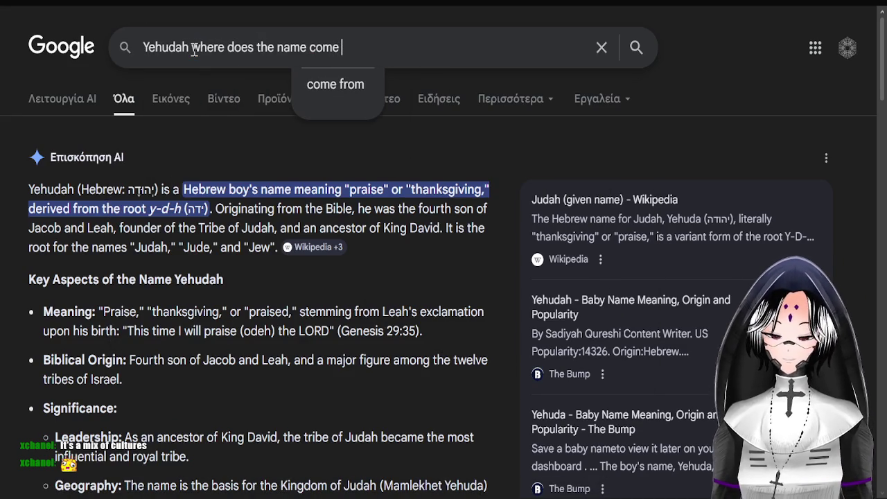
{"action": "type", "text": "from"}
{"action": "key", "text": "Return"}
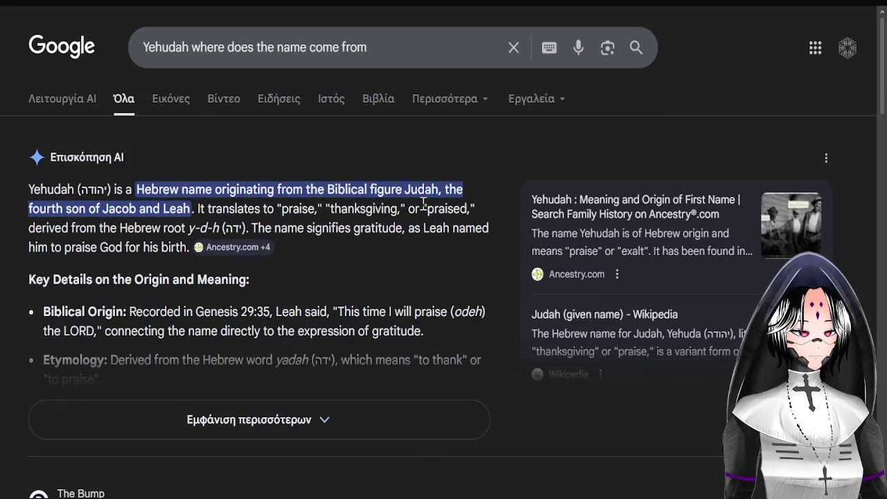
{"action": "mouse_move", "coordinate": [532, 479]}
{"action": "left_click", "coordinate": [501, 343]}
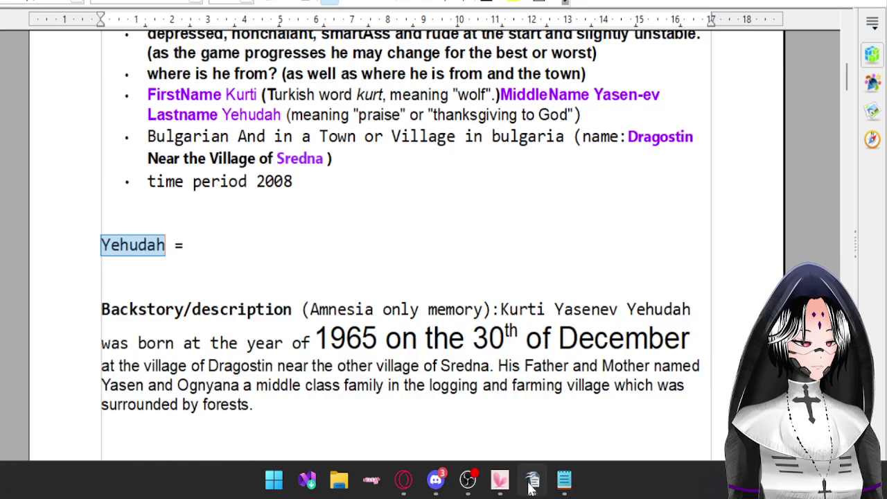
{"action": "scroll", "coordinate": [392, 275], "scroll_direction": "up", "scroll_amount": 4}
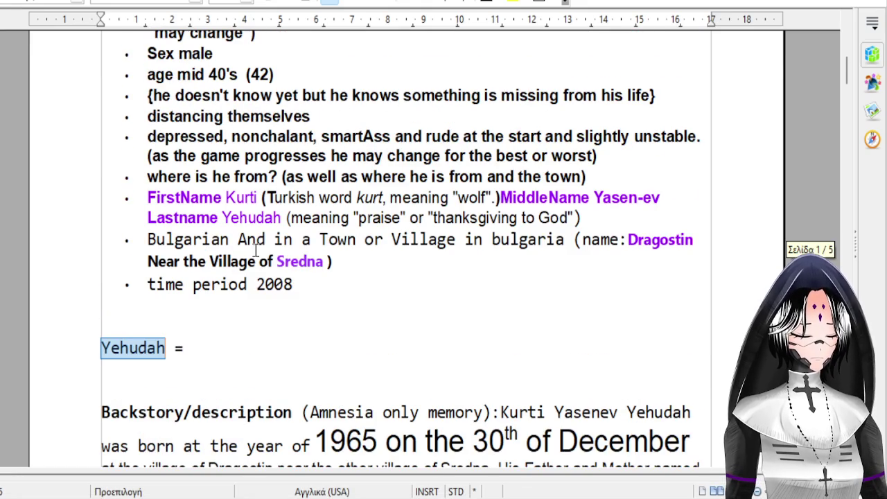
{"action": "scroll", "coordinate": [461, 303], "scroll_direction": "up", "scroll_amount": 2}
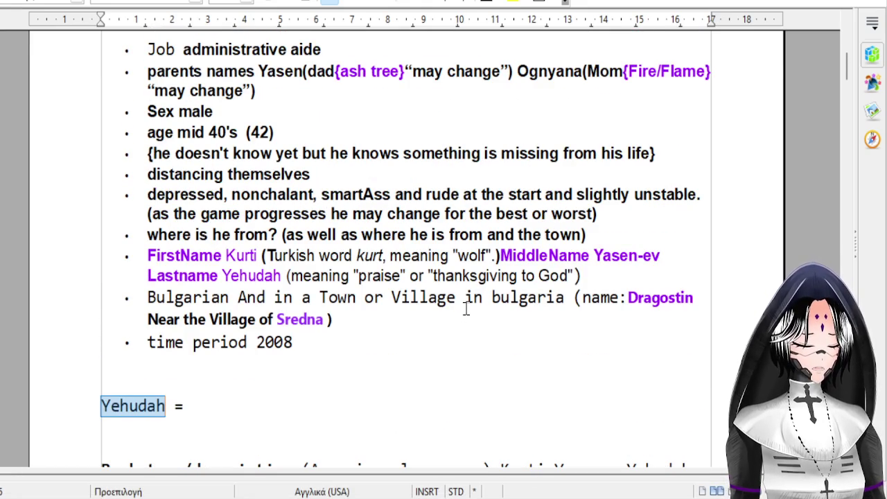
{"action": "scroll", "coordinate": [447, 284], "scroll_direction": "up", "scroll_amount": 4}
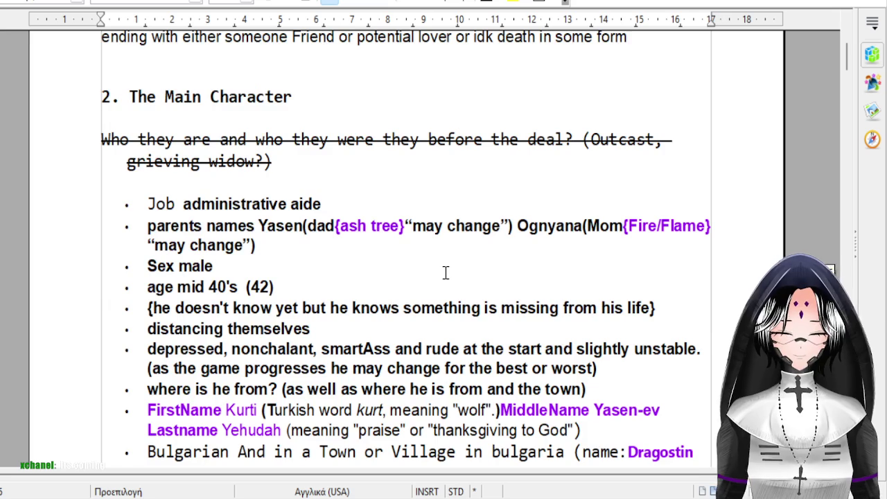
{"action": "scroll", "coordinate": [361, 267], "scroll_direction": "down", "scroll_amount": 9}
{"action": "scroll", "coordinate": [356, 271], "scroll_direction": "down", "scroll_amount": 10}
{"action": "scroll", "coordinate": [356, 275], "scroll_direction": "down", "scroll_amount": 5}
{"action": "scroll", "coordinate": [404, 237], "scroll_direction": "down", "scroll_amount": 4}
{"action": "scroll", "coordinate": [404, 238], "scroll_direction": "down", "scroll_amount": 5}
{"action": "scroll", "coordinate": [404, 238], "scroll_direction": "down", "scroll_amount": 6}
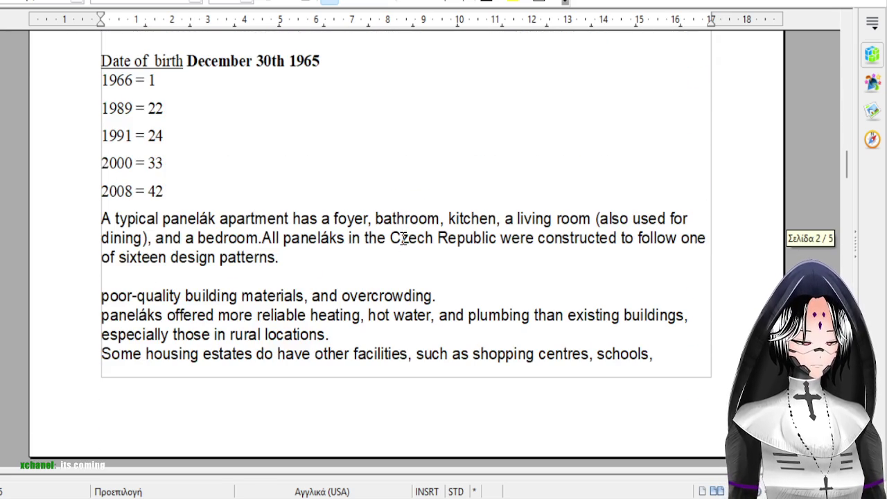
{"action": "scroll", "coordinate": [404, 237], "scroll_direction": "down", "scroll_amount": 2}
{"action": "scroll", "coordinate": [404, 238], "scroll_direction": "down", "scroll_amount": 6}
{"action": "scroll", "coordinate": [404, 238], "scroll_direction": "down", "scroll_amount": 10}
{"action": "scroll", "coordinate": [404, 237], "scroll_direction": "down", "scroll_amount": 6}
{"action": "scroll", "coordinate": [403, 238], "scroll_direction": "down", "scroll_amount": 8}
{"action": "scroll", "coordinate": [405, 244], "scroll_direction": "down", "scroll_amount": 5}
{"action": "scroll", "coordinate": [408, 253], "scroll_direction": "down", "scroll_amount": 6}
{"action": "scroll", "coordinate": [408, 252], "scroll_direction": "down", "scroll_amount": 5}
{"action": "scroll", "coordinate": [408, 253], "scroll_direction": "down", "scroll_amount": 1}
{"action": "scroll", "coordinate": [408, 253], "scroll_direction": "down", "scroll_amount": 4}
{"action": "scroll", "coordinate": [408, 246], "scroll_direction": "down", "scroll_amount": 6}
{"action": "scroll", "coordinate": [408, 246], "scroll_direction": "down", "scroll_amount": 6}
{"action": "scroll", "coordinate": [408, 244], "scroll_direction": "down", "scroll_amount": 3}
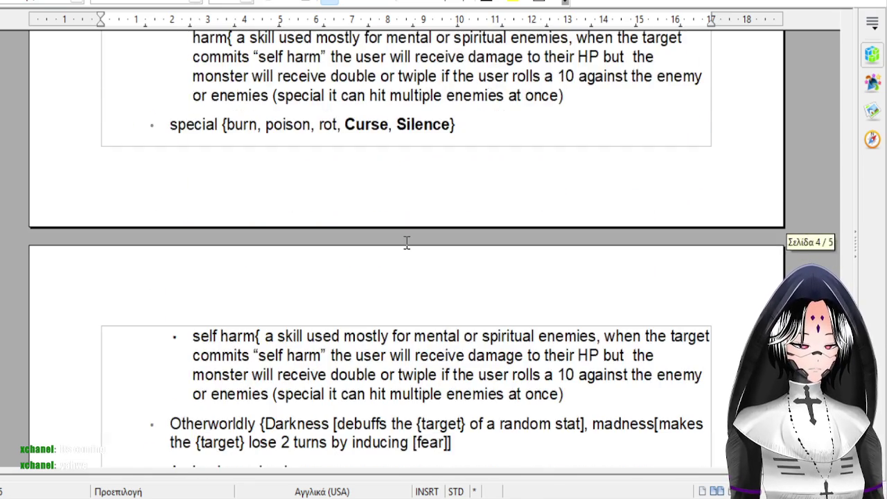
{"action": "scroll", "coordinate": [408, 242], "scroll_direction": "down", "scroll_amount": 3}
{"action": "scroll", "coordinate": [407, 242], "scroll_direction": "down", "scroll_amount": 6}
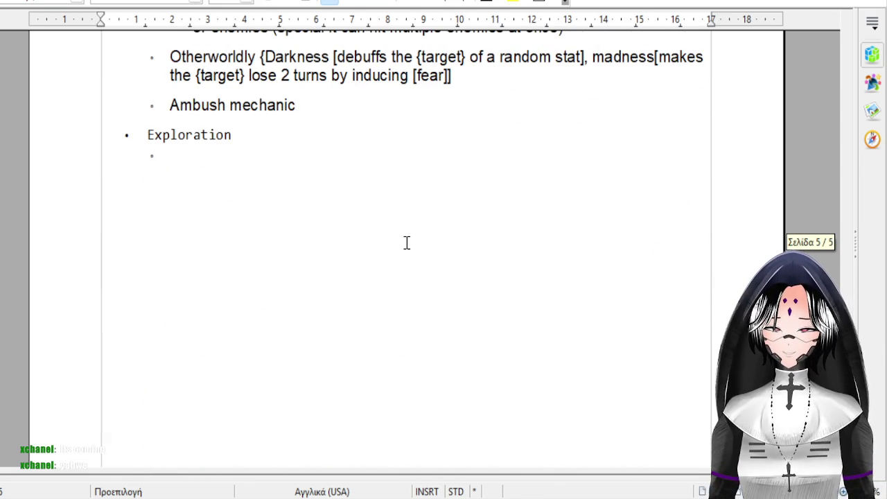
{"action": "scroll", "coordinate": [406, 242], "scroll_direction": "down", "scroll_amount": 2}
{"action": "scroll", "coordinate": [407, 242], "scroll_direction": "up", "scroll_amount": 9}
{"action": "scroll", "coordinate": [407, 244], "scroll_direction": "up", "scroll_amount": 10}
{"action": "scroll", "coordinate": [407, 244], "scroll_direction": "up", "scroll_amount": 10}
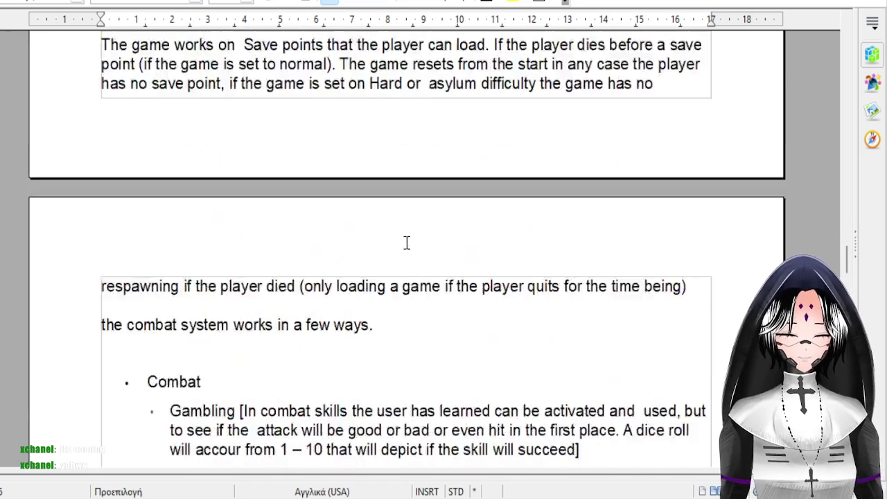
{"action": "scroll", "coordinate": [406, 244], "scroll_direction": "up", "scroll_amount": 10}
{"action": "scroll", "coordinate": [407, 244], "scroll_direction": "up", "scroll_amount": 10}
{"action": "scroll", "coordinate": [407, 244], "scroll_direction": "up", "scroll_amount": 10}
{"action": "scroll", "coordinate": [407, 239], "scroll_direction": "up", "scroll_amount": 9}
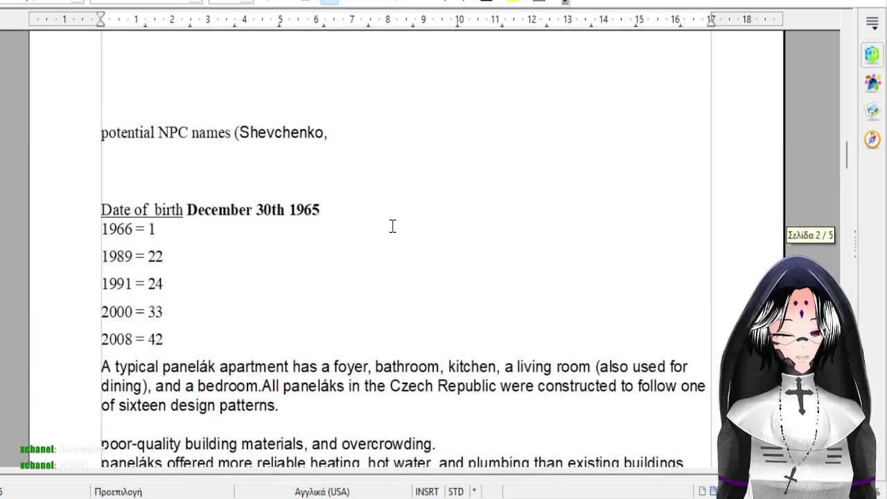
Scroll to the typical panelák apartment paragraph and select the word 'panelák'.
{"action": "scroll", "coordinate": [388, 232], "scroll_direction": "down", "scroll_amount": 4}
{"action": "scroll", "coordinate": [384, 240], "scroll_direction": "down", "scroll_amount": 5}
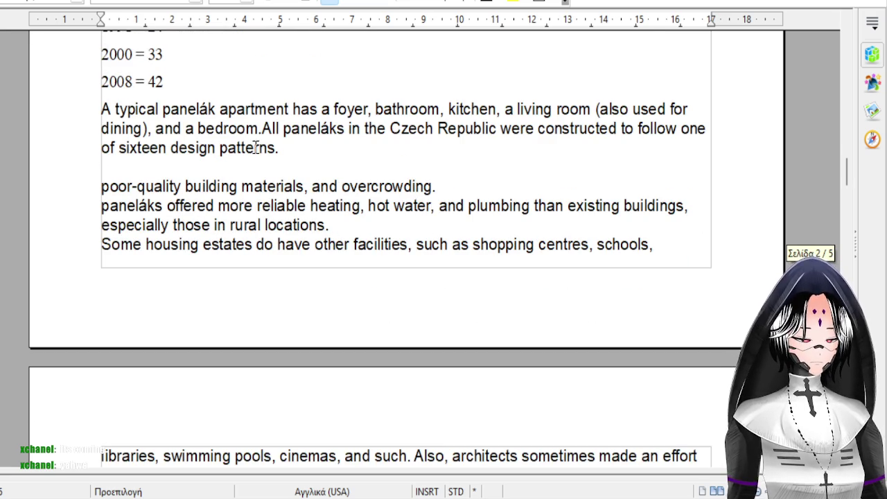
{"action": "left_click", "coordinate": [485, 171]}
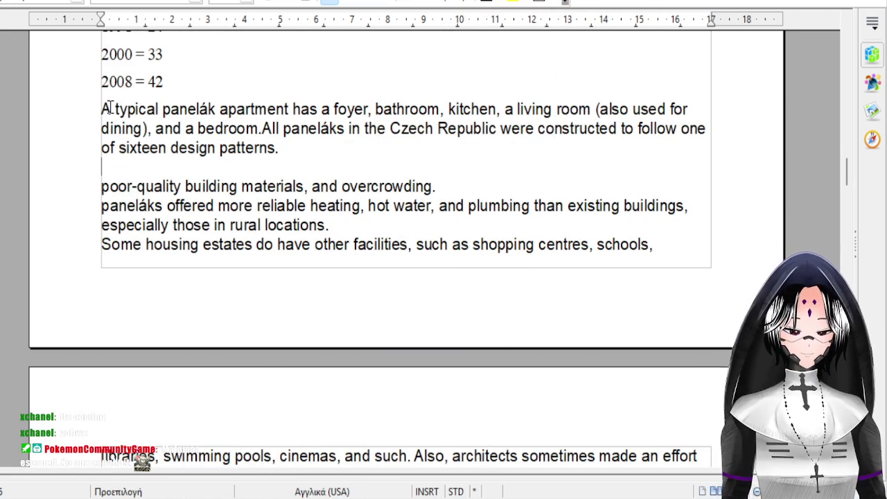
{"action": "left_click_drag", "start_coordinate": [105, 108], "coordinate": [187, 186]}
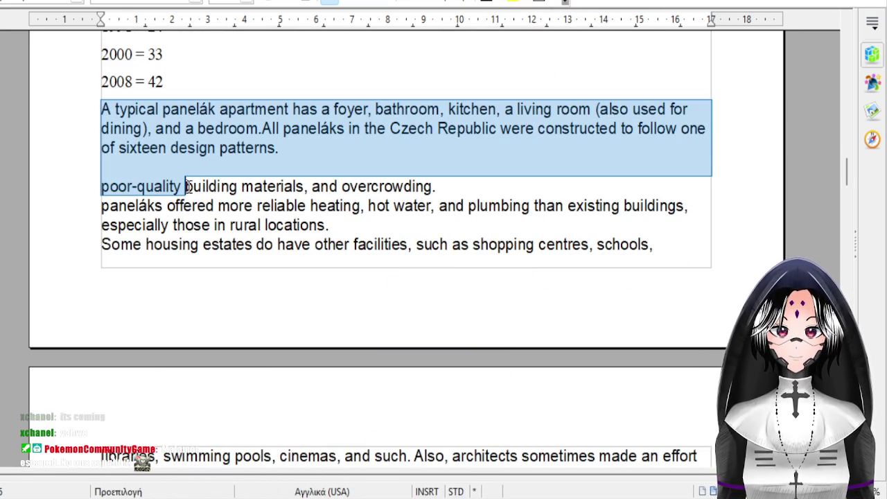
{"action": "left_click", "coordinate": [487, 153]}
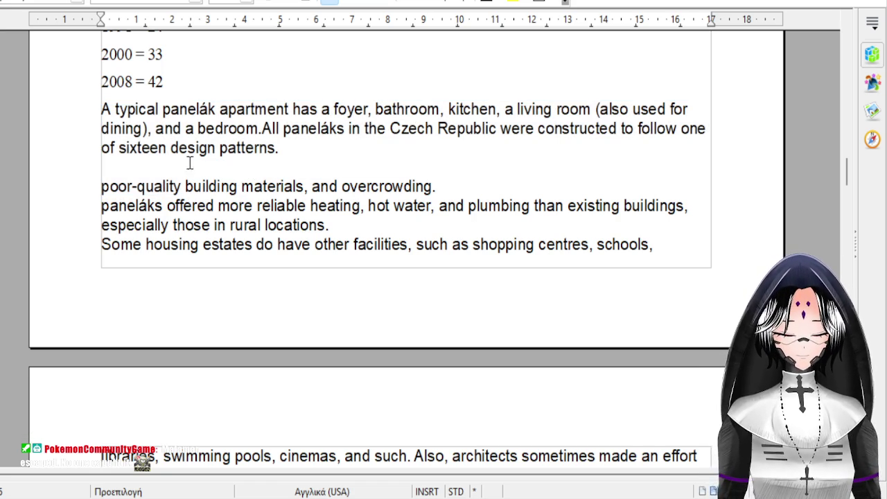
{"action": "scroll", "coordinate": [192, 173], "scroll_direction": "up", "scroll_amount": 1}
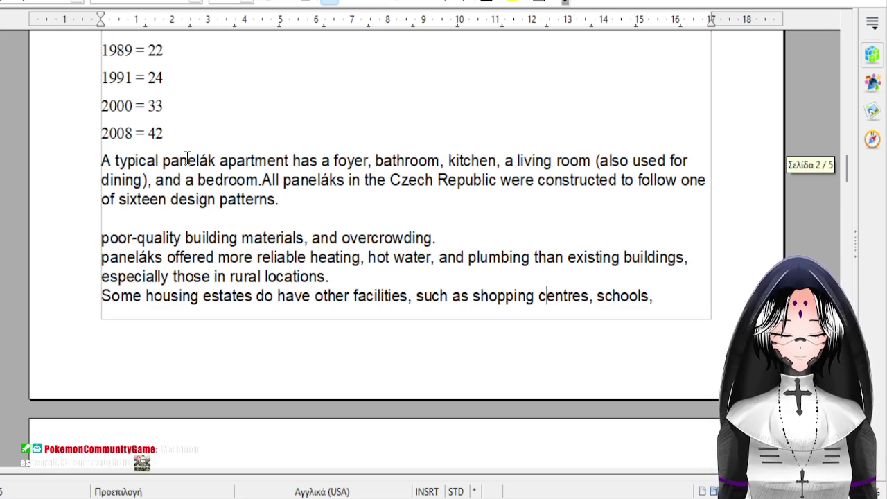
{"action": "double_click", "coordinate": [188, 160]}
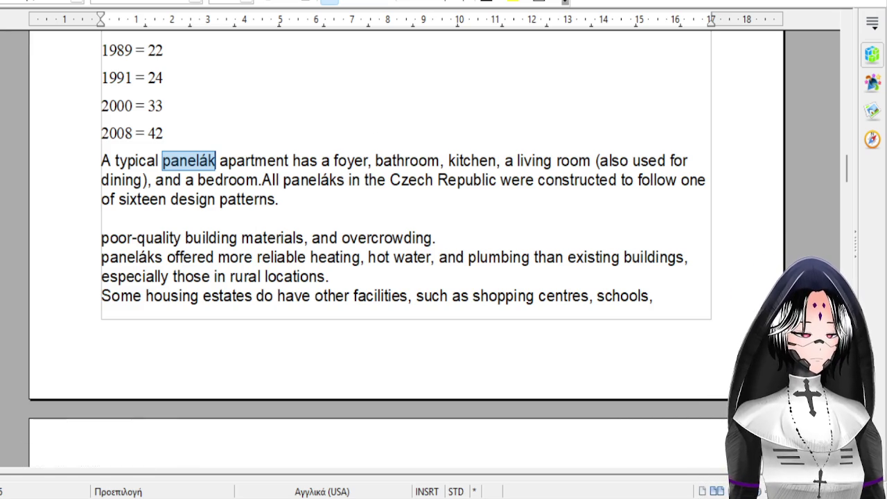
Switch to the Alamy tab and scroll through the Red Flag apartment's similar images.
{"action": "left_click", "coordinate": [404, 480]}
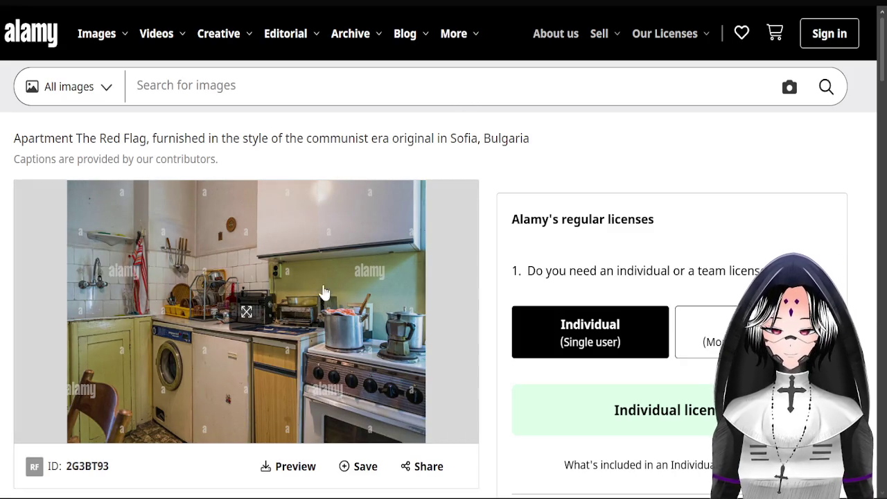
{"action": "scroll", "coordinate": [296, 339], "scroll_direction": "down", "scroll_amount": 1}
{"action": "scroll", "coordinate": [295, 339], "scroll_direction": "down", "scroll_amount": 5}
{"action": "scroll", "coordinate": [382, 409], "scroll_direction": "down", "scroll_amount": 5}
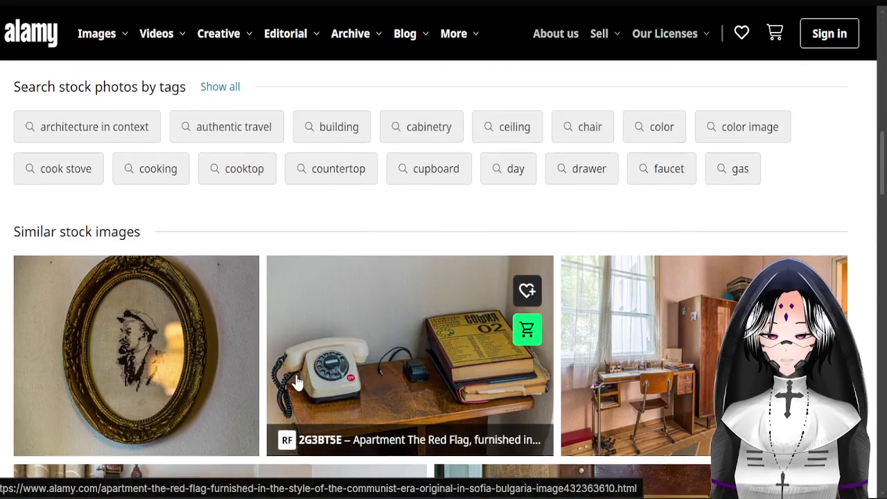
{"action": "scroll", "coordinate": [315, 350], "scroll_direction": "down", "scroll_amount": 5}
{"action": "scroll", "coordinate": [396, 346], "scroll_direction": "down", "scroll_amount": 2}
{"action": "scroll", "coordinate": [397, 348], "scroll_direction": "down", "scroll_amount": 2}
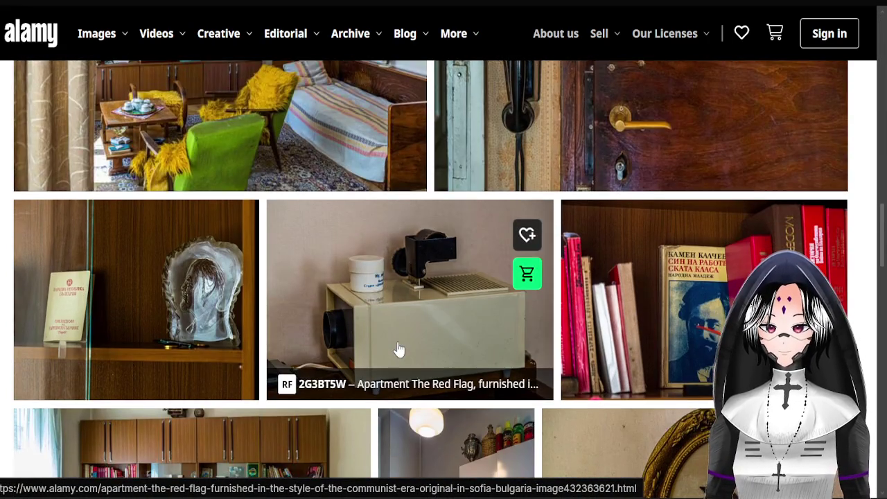
{"action": "scroll", "coordinate": [398, 348], "scroll_direction": "down", "scroll_amount": 3}
{"action": "scroll", "coordinate": [398, 349], "scroll_direction": "down", "scroll_amount": 2}
{"action": "scroll", "coordinate": [398, 348], "scroll_direction": "down", "scroll_amount": 2}
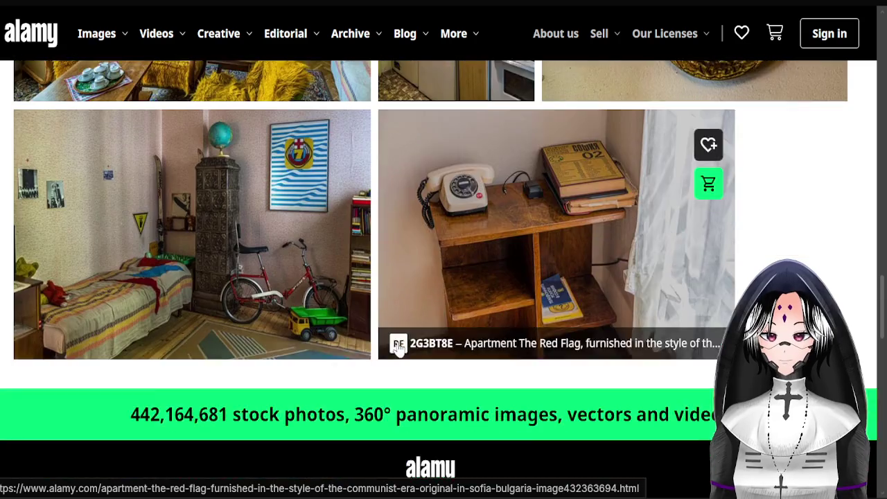
{"action": "scroll", "coordinate": [398, 349], "scroll_direction": "down", "scroll_amount": 1}
{"action": "scroll", "coordinate": [399, 348], "scroll_direction": "down", "scroll_amount": 3}
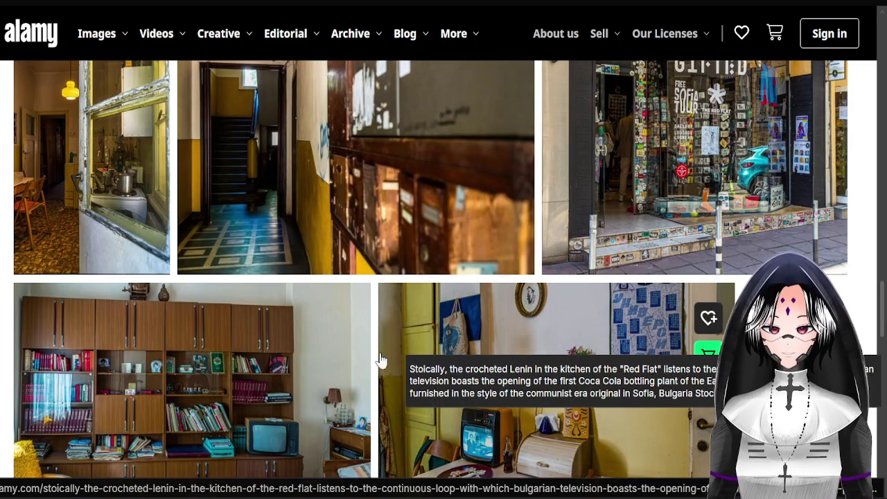
Open the bookcase photo's save-to-lightbox options, then scroll back up the Alamy page.
{"action": "left_click", "coordinate": [344, 319]}
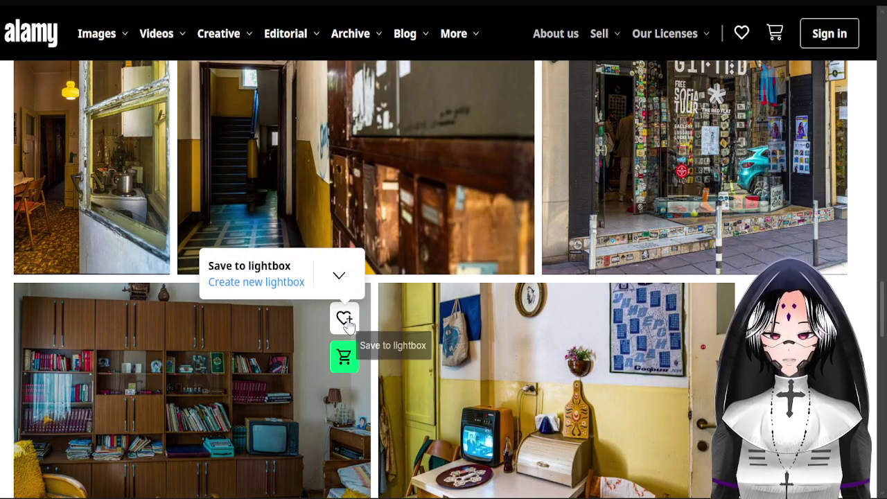
{"action": "scroll", "coordinate": [465, 312], "scroll_direction": "down", "scroll_amount": 5}
{"action": "scroll", "coordinate": [468, 313], "scroll_direction": "down", "scroll_amount": 5}
{"action": "scroll", "coordinate": [468, 314], "scroll_direction": "up", "scroll_amount": 10}
{"action": "scroll", "coordinate": [467, 302], "scroll_direction": "up", "scroll_amount": 5}
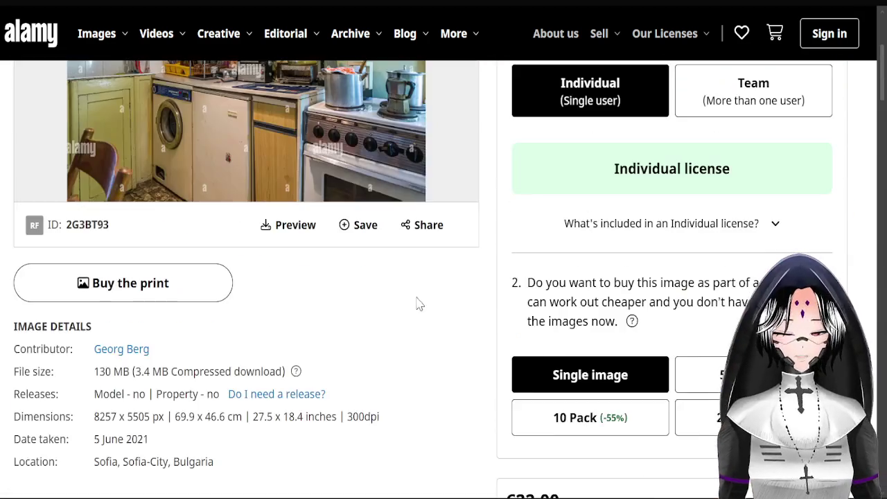
{"action": "scroll", "coordinate": [425, 303], "scroll_direction": "up", "scroll_amount": 5}
{"action": "left_click", "coordinate": [83, 1]}
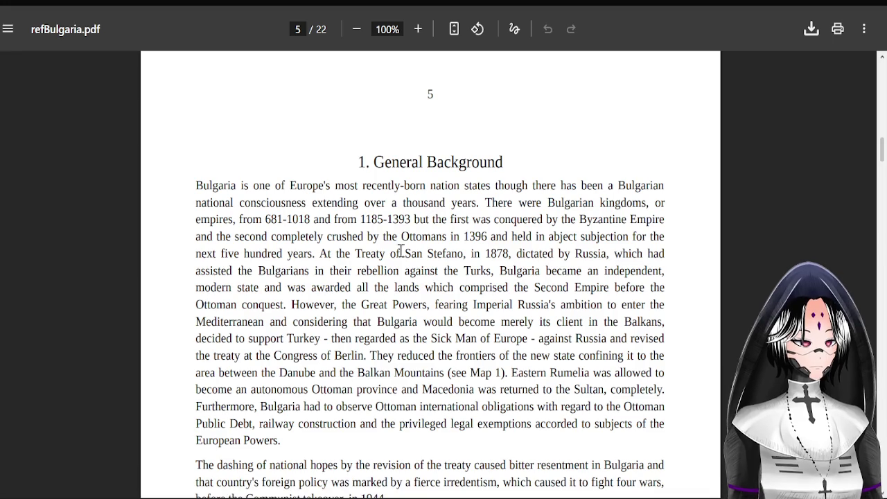
Scroll refBulgaria.pdf from page 5 past the Map 1 page to 'The First Bulgarian Kingdom'.
{"action": "scroll", "coordinate": [389, 233], "scroll_direction": "down", "scroll_amount": 5}
{"action": "scroll", "coordinate": [388, 234], "scroll_direction": "down", "scroll_amount": 4}
{"action": "scroll", "coordinate": [389, 234], "scroll_direction": "down", "scroll_amount": 5}
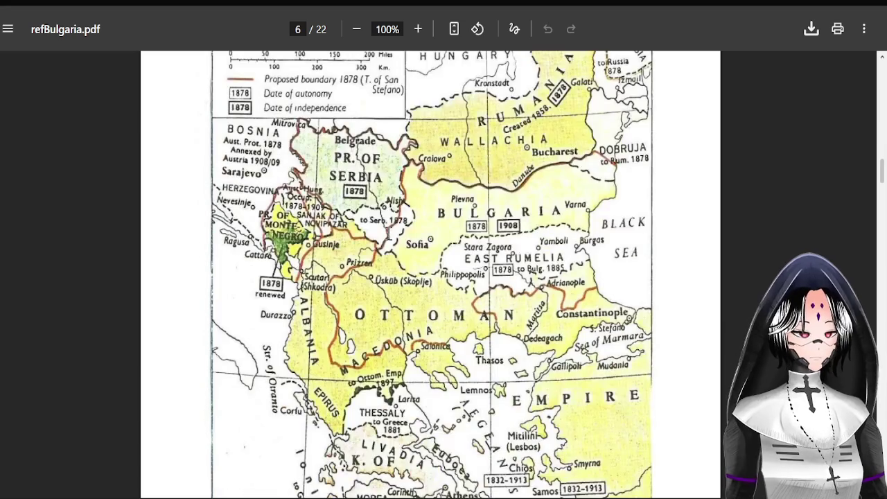
{"action": "scroll", "coordinate": [389, 235], "scroll_direction": "down", "scroll_amount": 5}
{"action": "scroll", "coordinate": [389, 236], "scroll_direction": "down", "scroll_amount": 4}
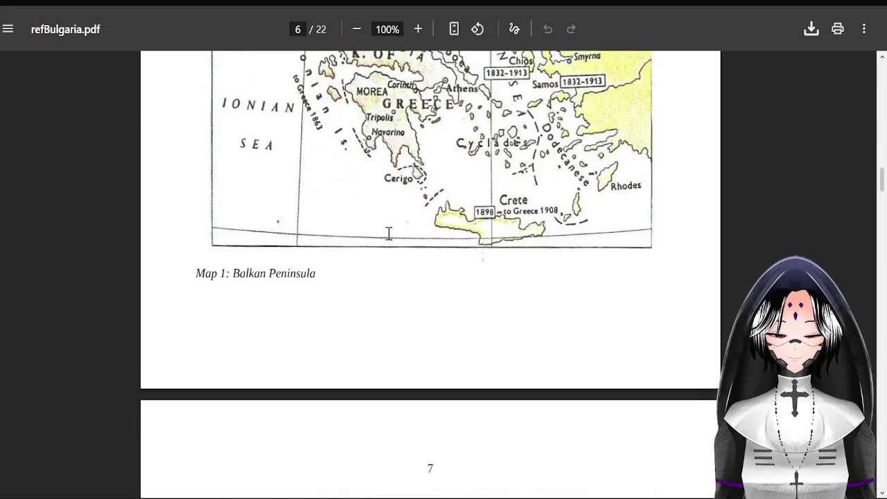
{"action": "scroll", "coordinate": [389, 233], "scroll_direction": "down", "scroll_amount": 6}
{"action": "scroll", "coordinate": [389, 234], "scroll_direction": "down", "scroll_amount": 1}
{"action": "scroll", "coordinate": [388, 234], "scroll_direction": "down", "scroll_amount": 5}
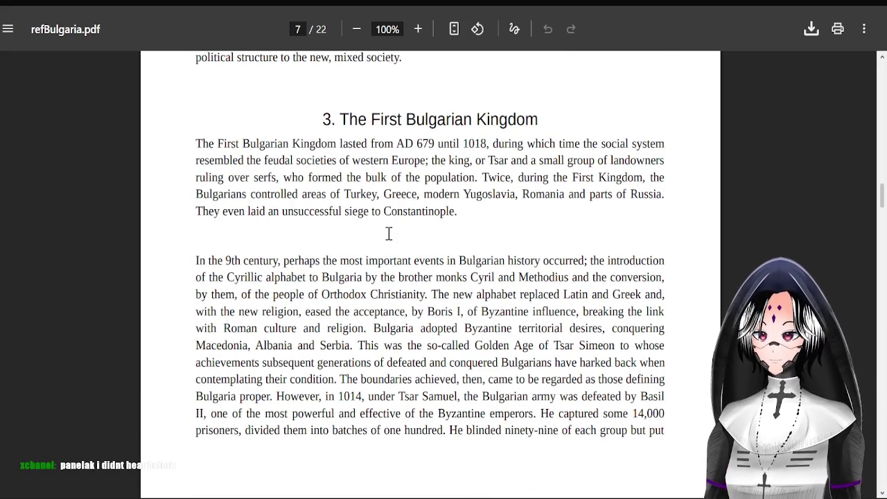
{"action": "left_click", "coordinate": [104, 1]}
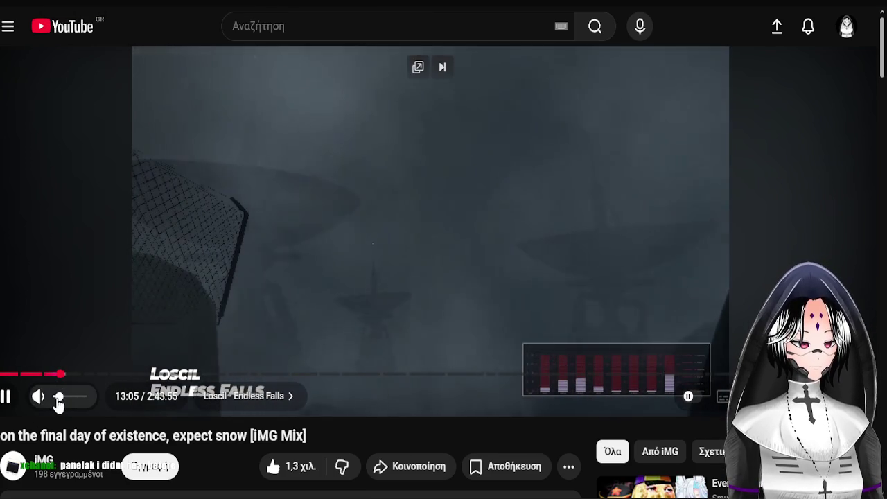
Cycle browser tabs to the Red Flag apartment photo, then return to the Writer document.
{"action": "key", "text": "ctrl+Tab"}
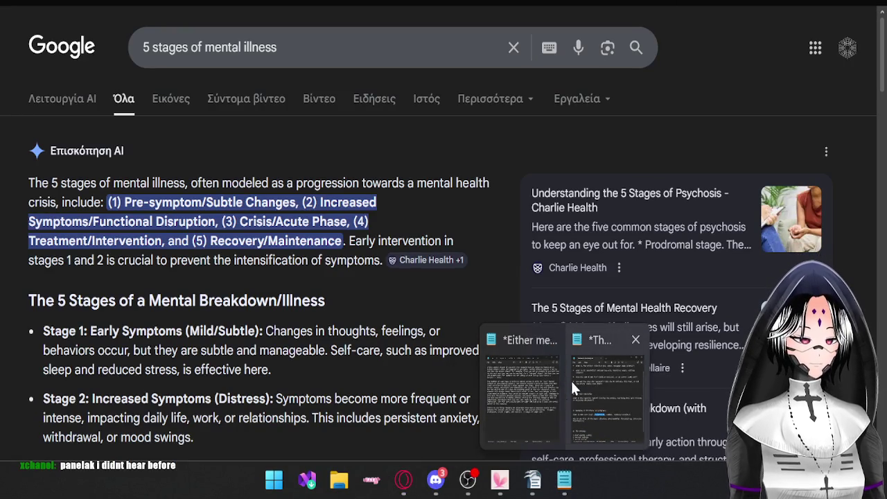
{"action": "key", "text": "ctrl+Tab"}
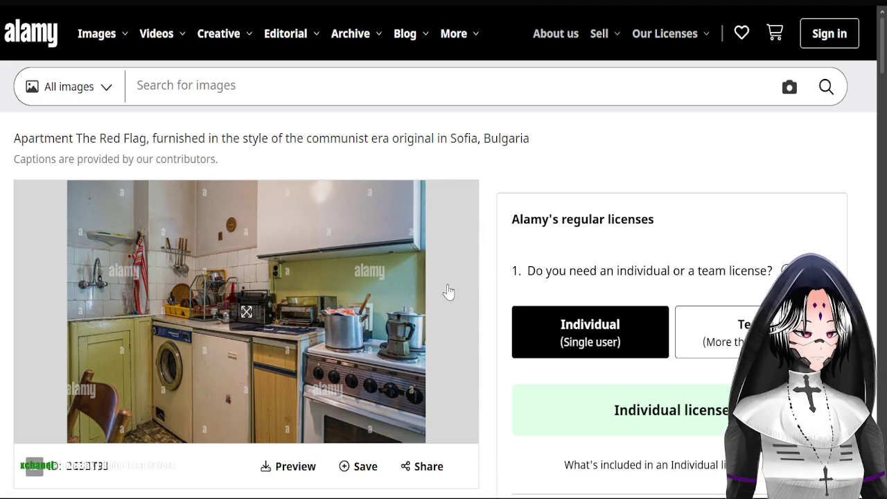
{"action": "left_click", "coordinate": [532, 481]}
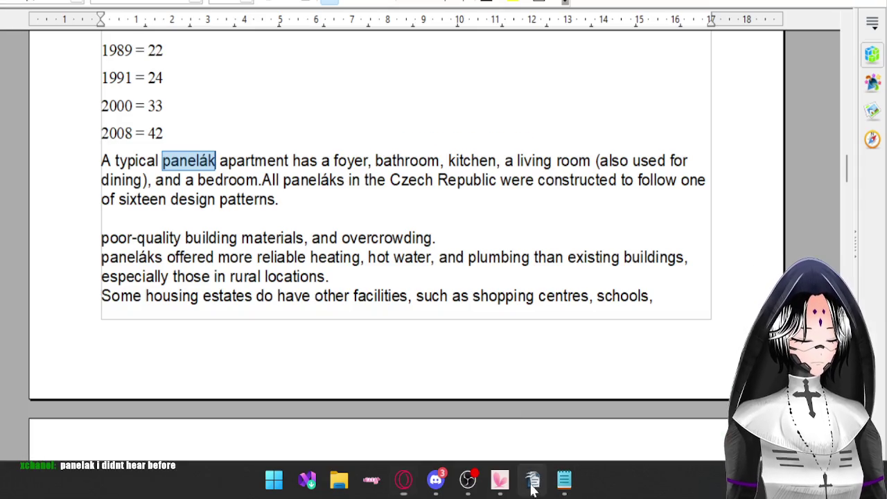
Copy the word 'panelák' from the apartment paragraph and switch back to the browser.
{"action": "double_click", "coordinate": [169, 162]}
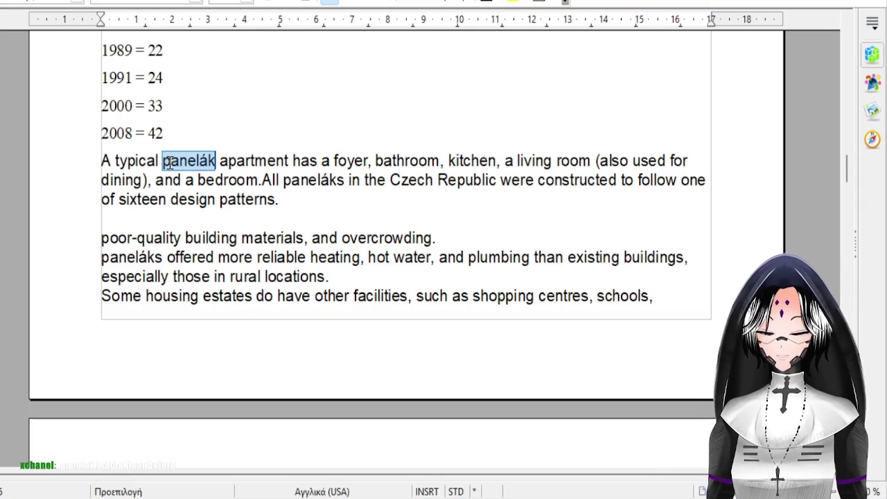
{"action": "right_click", "coordinate": [191, 161]}
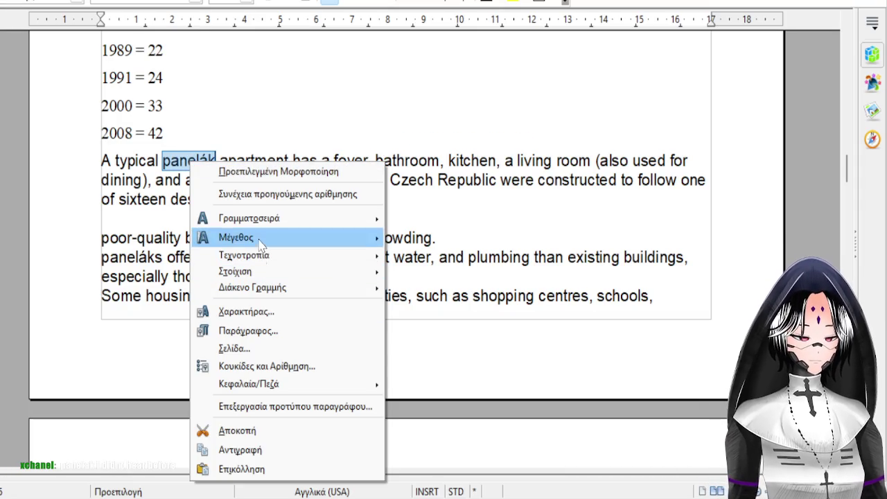
{"action": "left_click", "coordinate": [259, 450]}
{"action": "mouse_move", "coordinate": [607, 497]}
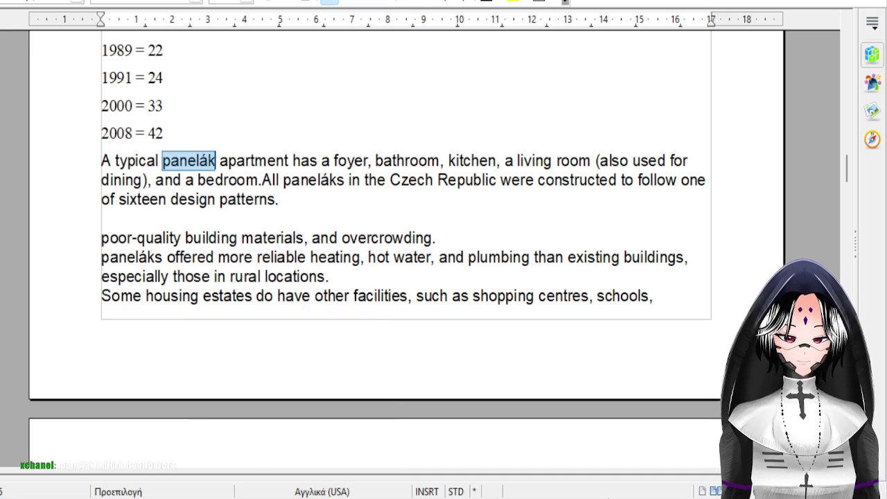
{"action": "left_click", "coordinate": [404, 479]}
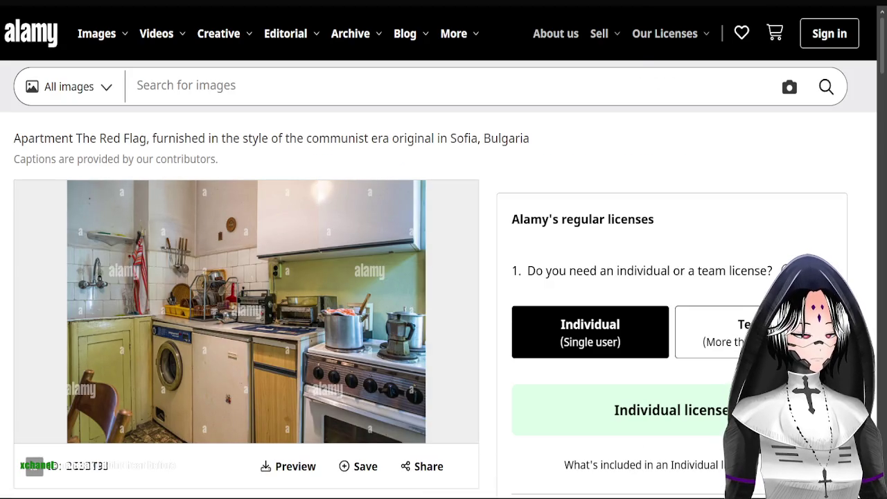
In a new tab, search Google Images for 'panelák interior'.
{"action": "key", "text": "ctrl+t"}
{"action": "type", "text": "panelák"}
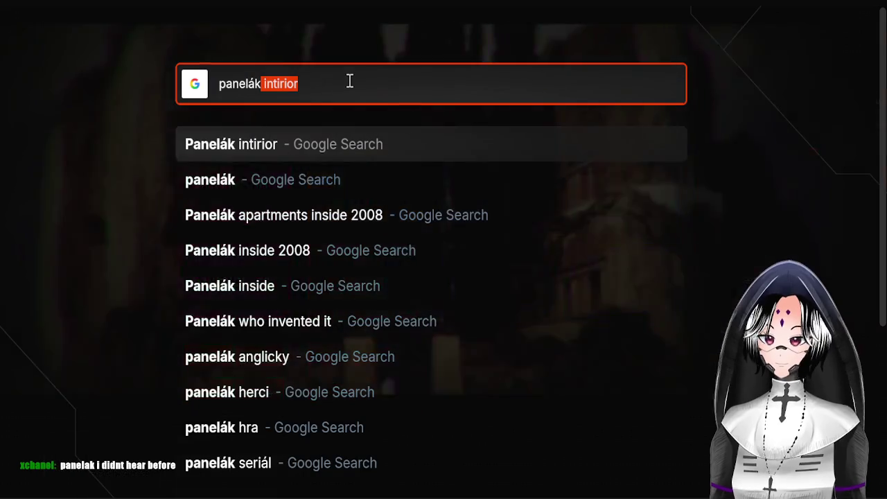
{"action": "key", "text": "Return"}
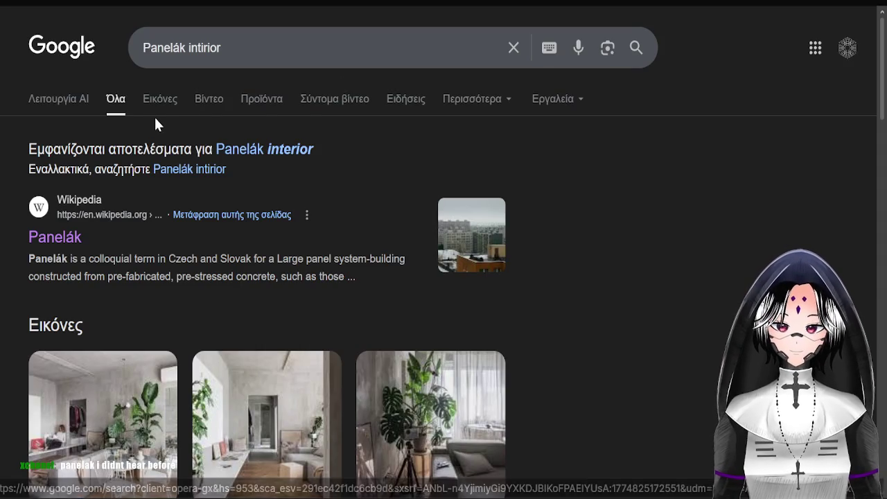
{"action": "left_click", "coordinate": [158, 111]}
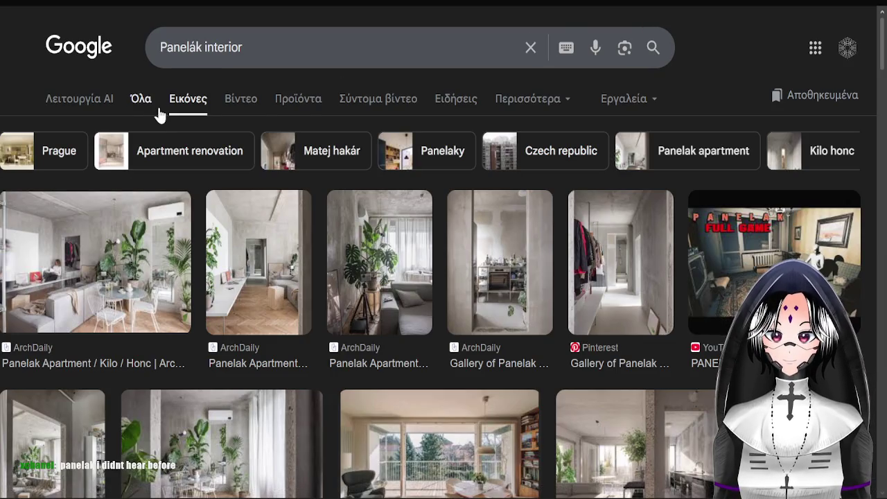
{"action": "scroll", "coordinate": [223, 174], "scroll_direction": "down", "scroll_amount": 5}
Change the image query to 'Panelák russia' and open a result's Wikipedia Panelák article.
{"action": "left_click", "coordinate": [237, 34]}
{"action": "double_click", "coordinate": [230, 34]}
{"action": "key", "text": "BackSpace"}
{"action": "type", "text": "uss"}
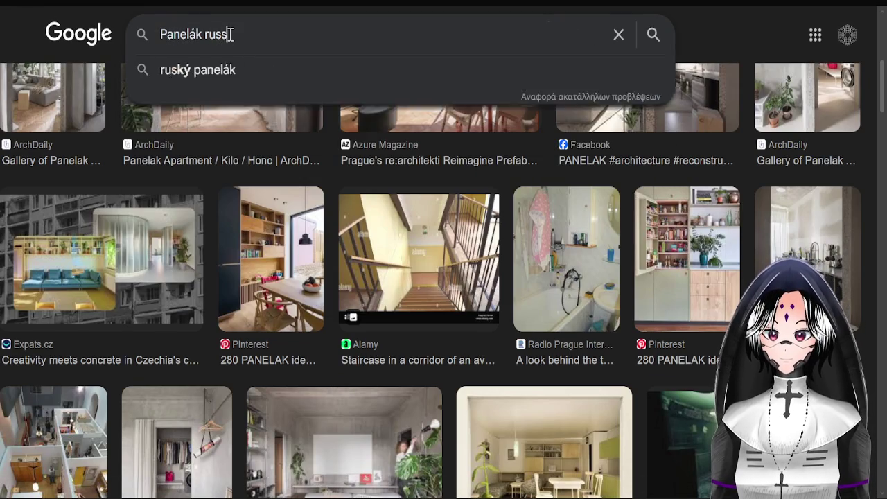
{"action": "type", "text": "ia"}
{"action": "key", "text": "Return"}
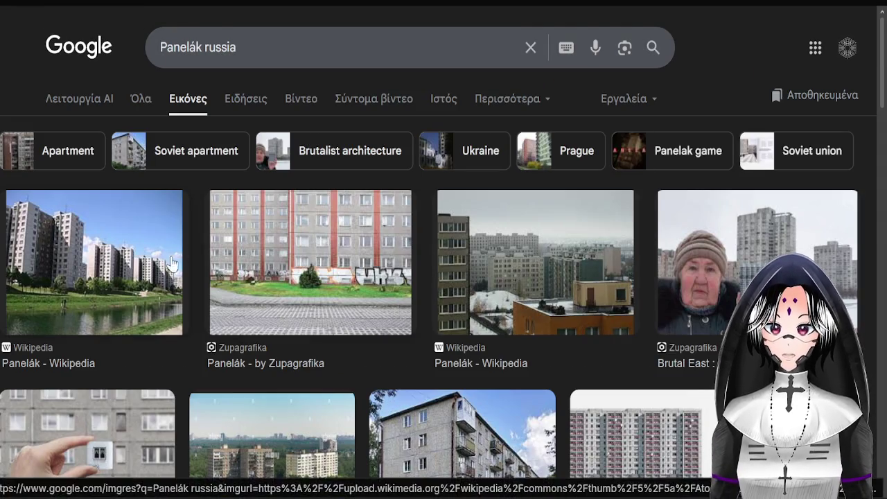
{"action": "scroll", "coordinate": [171, 265], "scroll_direction": "down", "scroll_amount": 3}
{"action": "scroll", "coordinate": [470, 302], "scroll_direction": "down", "scroll_amount": 3}
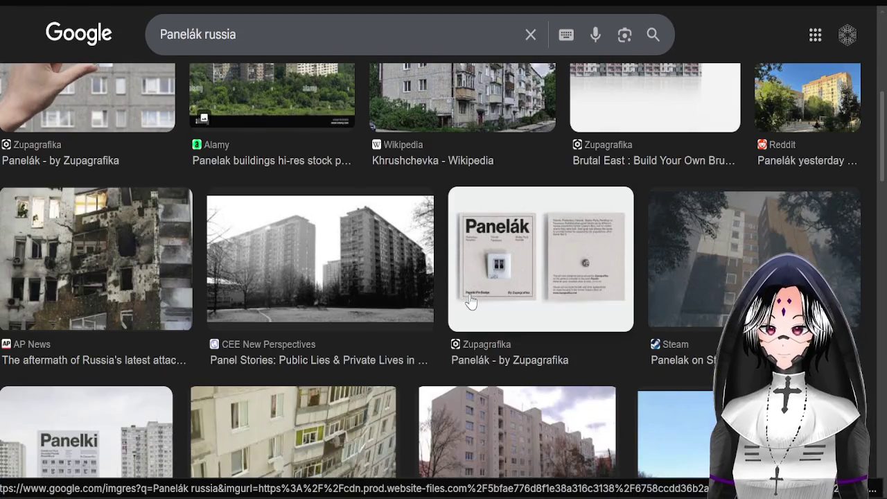
{"action": "left_click", "coordinate": [372, 280]}
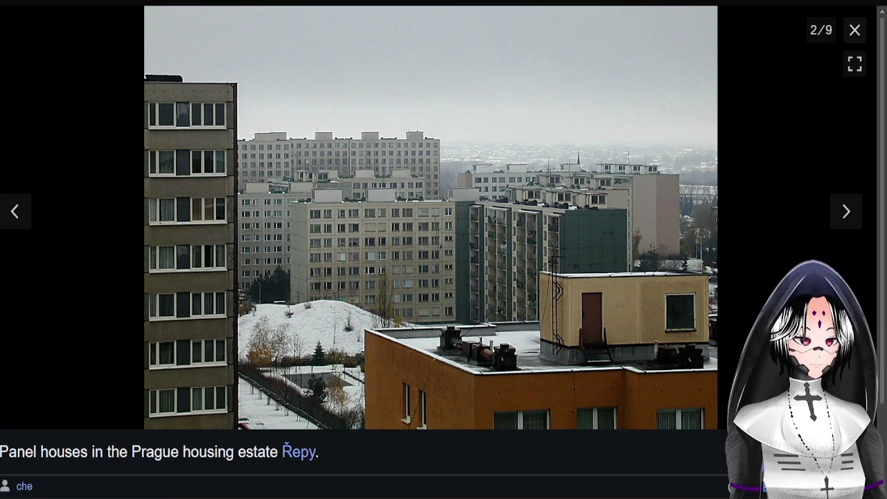
{"action": "left_click", "coordinate": [855, 30]}
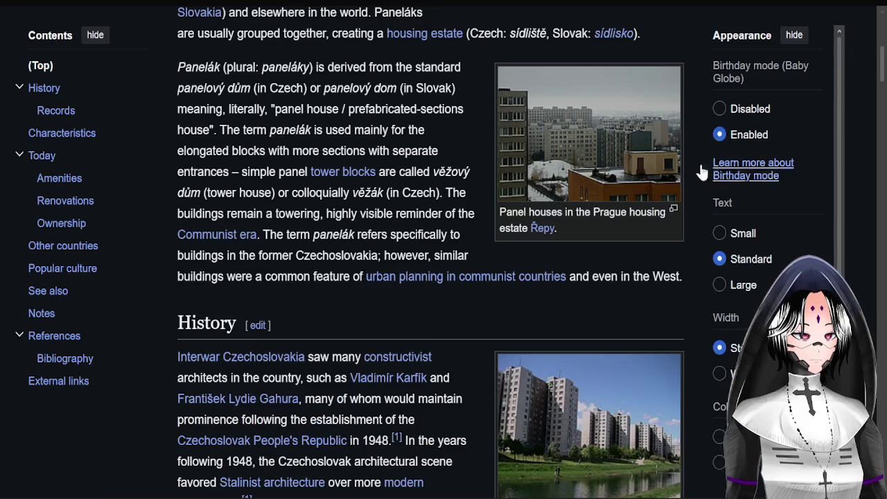
Jump to the History section of the Wikipedia Panelák article.
{"action": "scroll", "coordinate": [280, 180], "scroll_direction": "up", "scroll_amount": 5}
{"action": "scroll", "coordinate": [275, 237], "scroll_direction": "down", "scroll_amount": 3}
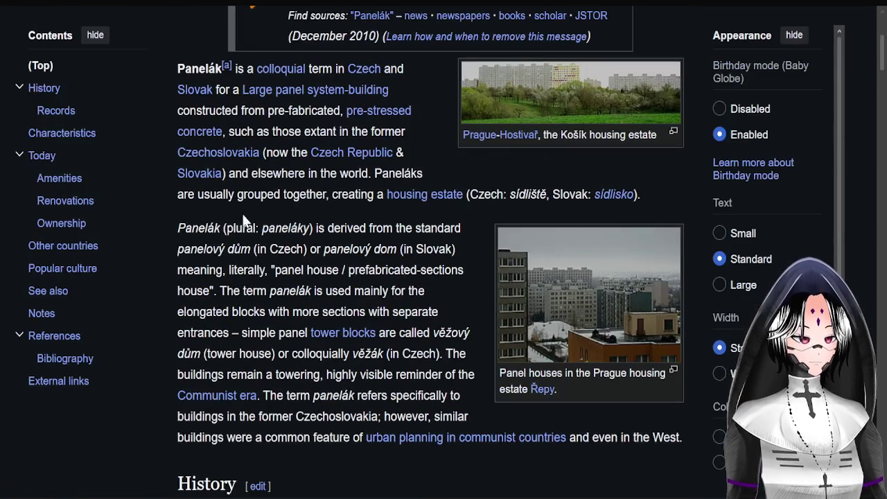
{"action": "left_click", "coordinate": [52, 87]}
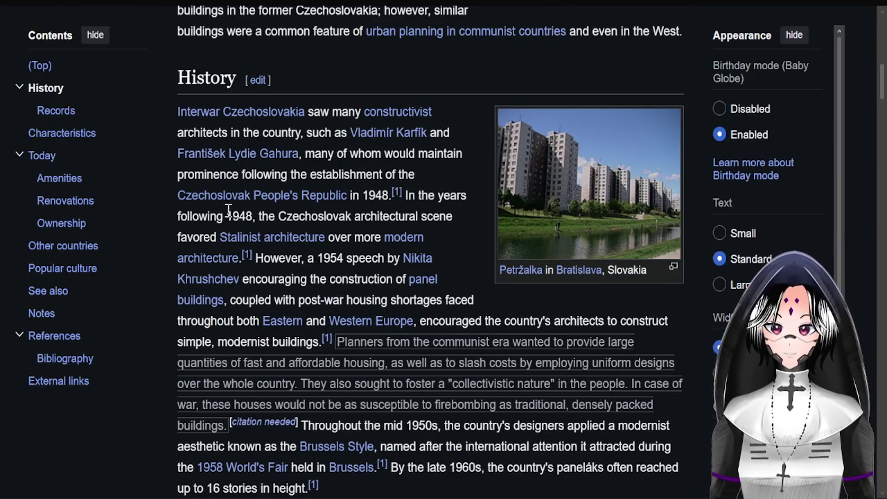
Cycle through the Linguee and article tabs to the Google Images preview.
{"action": "key", "text": "ctrl+Tab"}
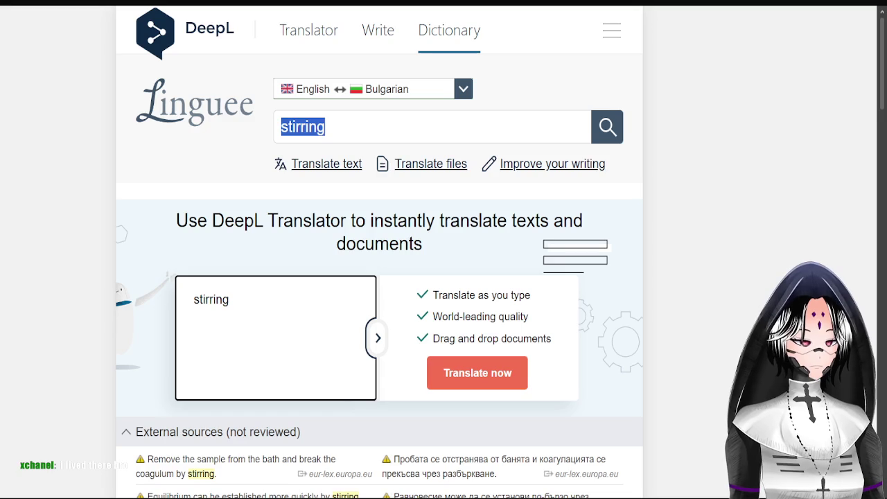
{"action": "key", "text": "ctrl+Tab"}
{"action": "key", "text": "ctrl+Tab"}
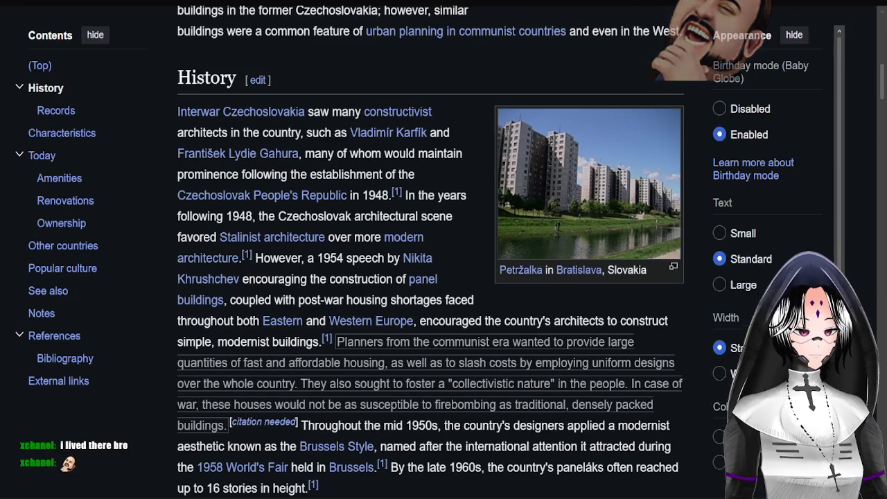
{"action": "key", "text": "ctrl+Tab"}
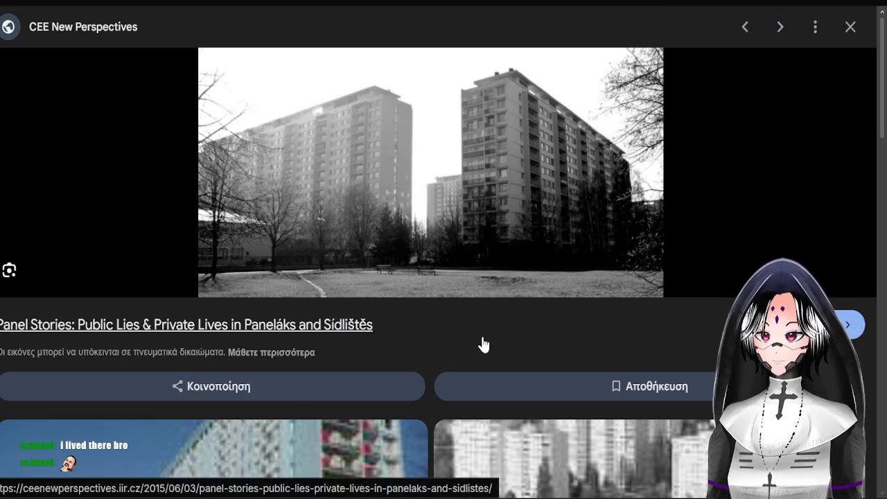
Extend the image search to 'Panelák russia rooms'.
{"action": "scroll", "coordinate": [502, 237], "scroll_direction": "down", "scroll_amount": 3}
{"action": "scroll", "coordinate": [485, 228], "scroll_direction": "up", "scroll_amount": 3}
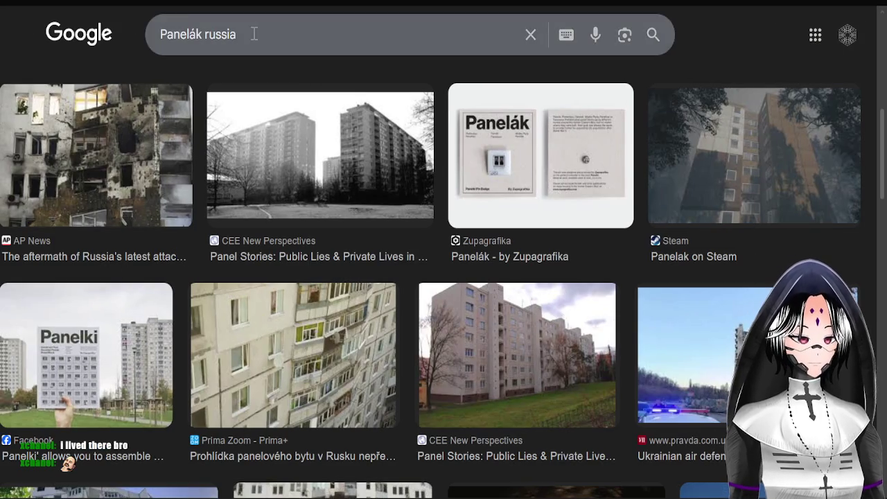
{"action": "double_click", "coordinate": [251, 34]}
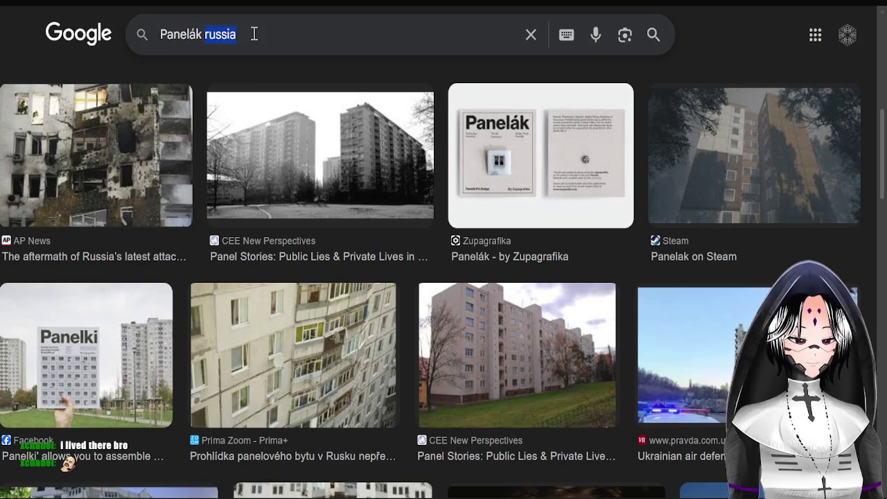
{"action": "type", "text": "r"}
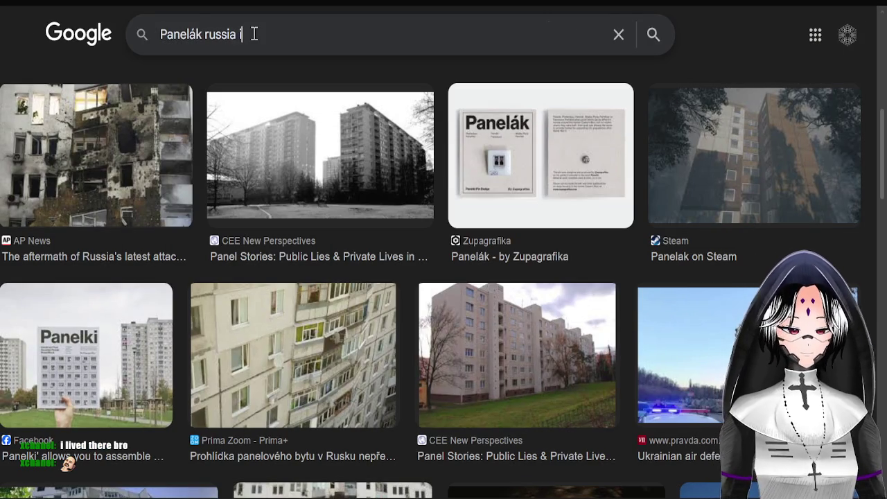
{"action": "type", "text": "ooms"}
{"action": "key", "text": "Return"}
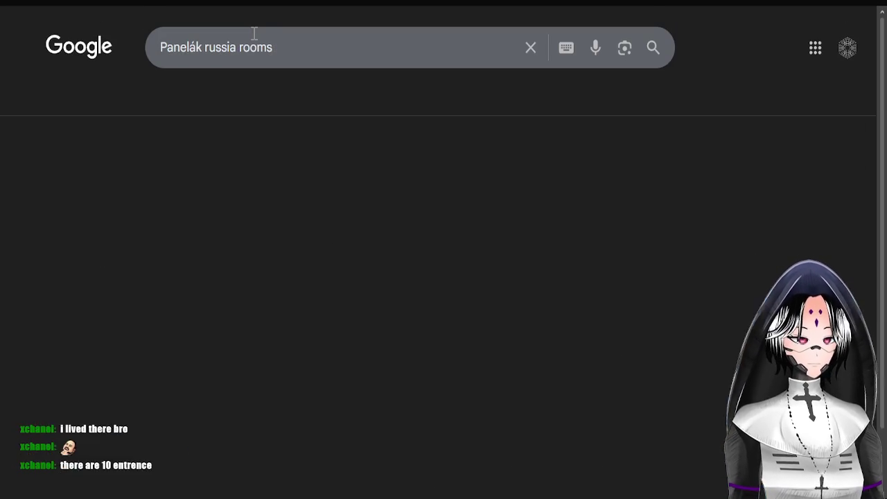
Browse the 'Panelák russia rooms' results, previewing the Bloomberg Panelak floor-plan image.
{"action": "scroll", "coordinate": [278, 152], "scroll_direction": "down", "scroll_amount": 2}
{"action": "scroll", "coordinate": [326, 228], "scroll_direction": "down", "scroll_amount": 3}
{"action": "scroll", "coordinate": [332, 326], "scroll_direction": "down", "scroll_amount": 5}
{"action": "scroll", "coordinate": [318, 298], "scroll_direction": "down", "scroll_amount": 2}
{"action": "scroll", "coordinate": [317, 298], "scroll_direction": "down", "scroll_amount": 5}
{"action": "scroll", "coordinate": [301, 323], "scroll_direction": "down", "scroll_amount": 5}
{"action": "scroll", "coordinate": [310, 301], "scroll_direction": "down", "scroll_amount": 5}
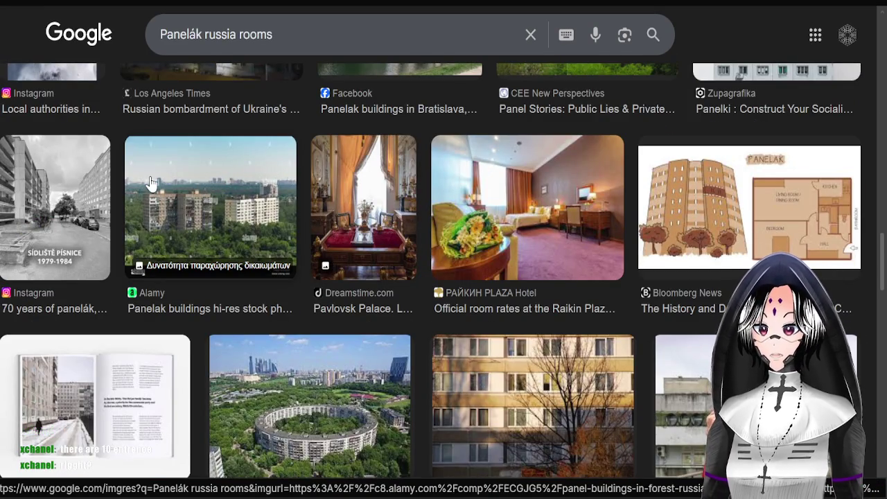
{"action": "left_click", "coordinate": [776, 202]}
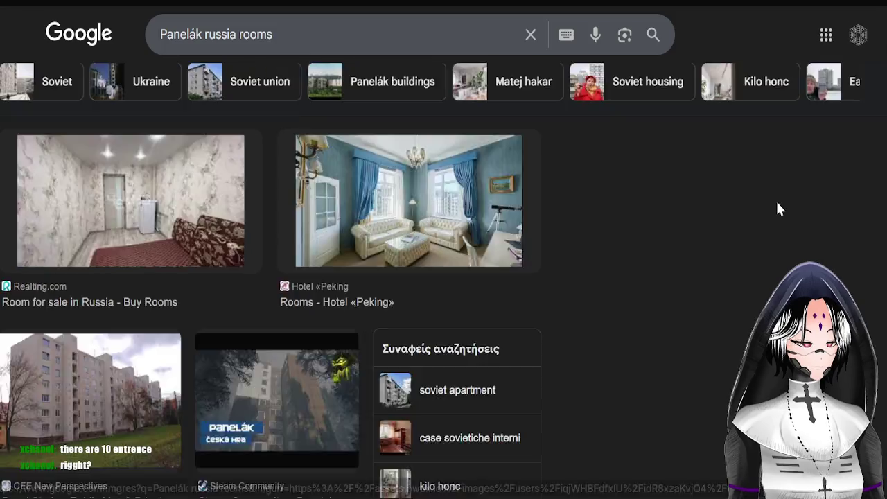
{"action": "left_click", "coordinate": [850, 27]}
{"action": "scroll", "coordinate": [215, 285], "scroll_direction": "down", "scroll_amount": 5}
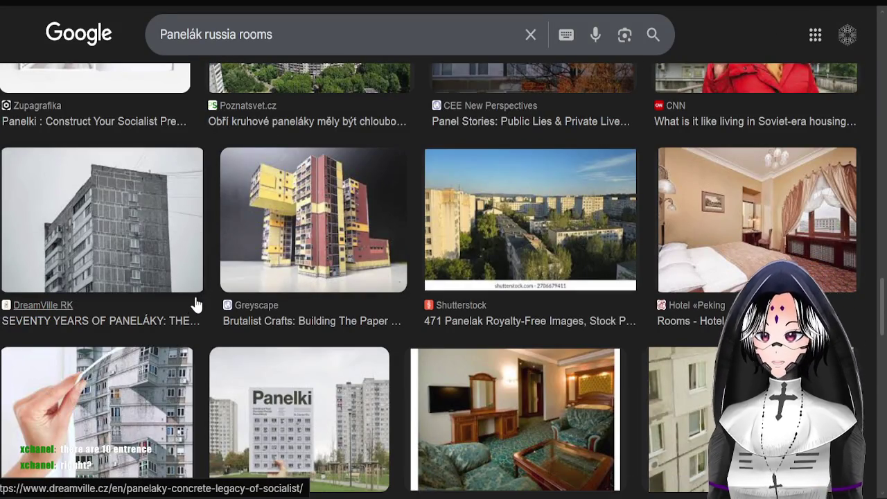
{"action": "scroll", "coordinate": [194, 298], "scroll_direction": "down", "scroll_amount": 5}
{"action": "scroll", "coordinate": [316, 277], "scroll_direction": "up", "scroll_amount": 2}
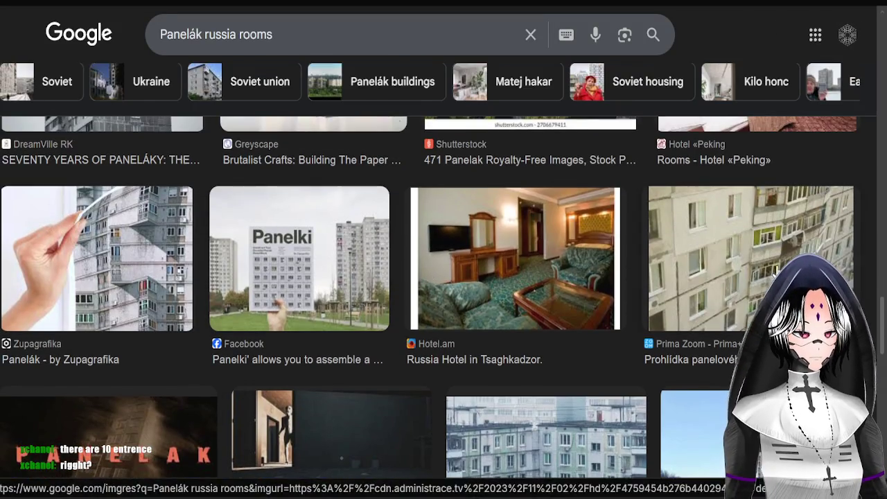
{"action": "scroll", "coordinate": [316, 277], "scroll_direction": "down", "scroll_amount": 2}
{"action": "scroll", "coordinate": [316, 277], "scroll_direction": "down", "scroll_amount": 5}
{"action": "scroll", "coordinate": [388, 257], "scroll_direction": "up", "scroll_amount": 10}
{"action": "scroll", "coordinate": [471, 178], "scroll_direction": "up", "scroll_amount": 10}
{"action": "scroll", "coordinate": [448, 204], "scroll_direction": "up", "scroll_amount": 10}
Reword the query to 'Panelák old russian apartment intiriors' and run it.
{"action": "left_click", "coordinate": [332, 41]}
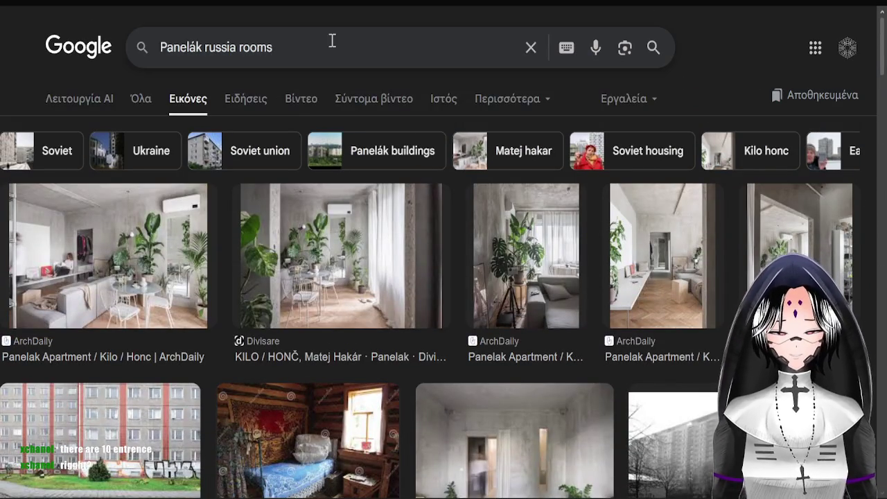
{"action": "key", "text": "BackSpace"}
{"action": "key", "text": "BackSpace"}
{"action": "key", "text": "BackSpace"}
{"action": "key", "text": "BackSpace"}
{"action": "key", "text": "BackSpace"}
{"action": "key", "text": "BackSpace"}
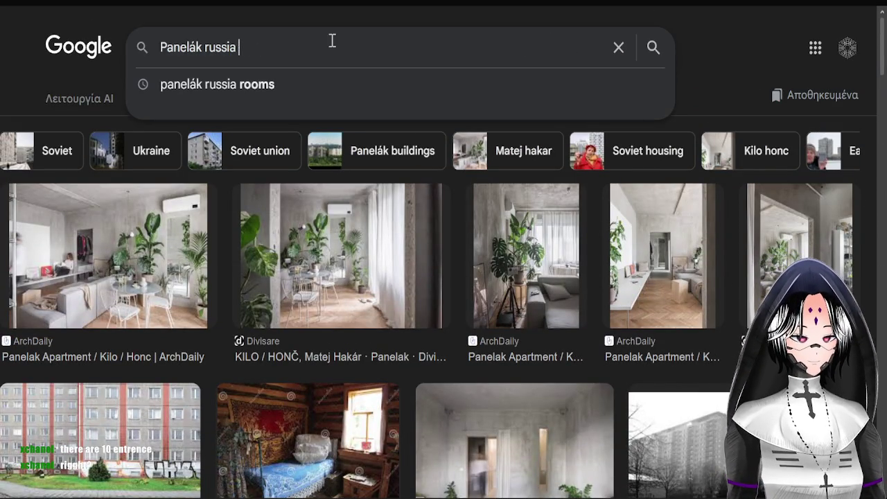
{"action": "key", "text": "BackSpace"}
{"action": "key", "text": "BackSpace"}
{"action": "key", "text": "BackSpace"}
{"action": "key", "text": "BackSpace"}
{"action": "key", "text": "BackSpace"}
{"action": "key", "text": "BackSpace"}
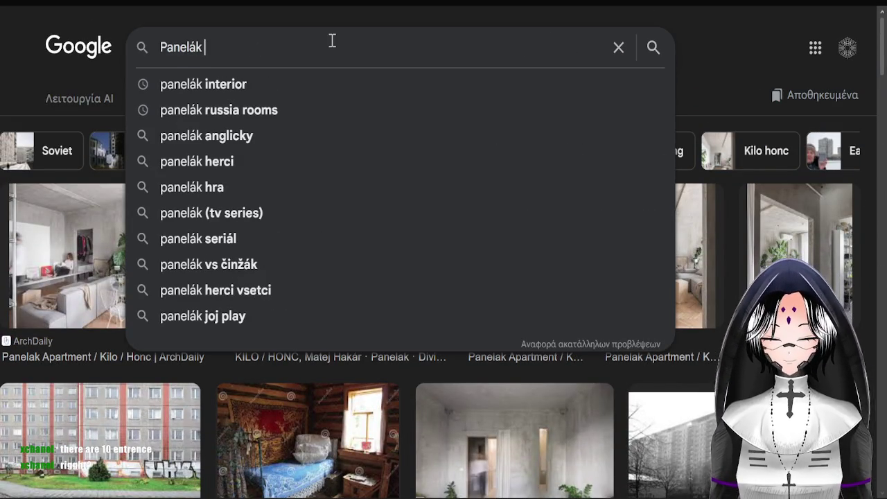
{"action": "type", "text": "old russian apa"}
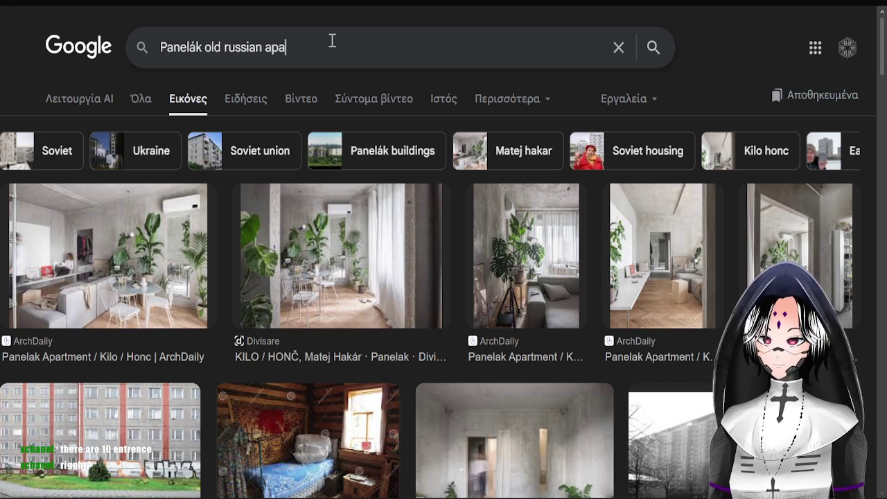
{"action": "type", "text": "rtment "}
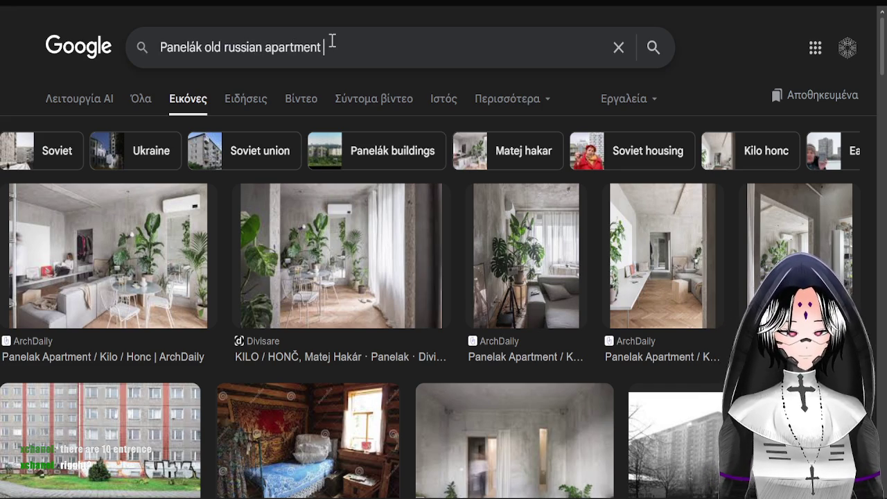
{"action": "type", "text": "intirior"}
{"action": "type", "text": "s"}
{"action": "key", "text": "Return"}
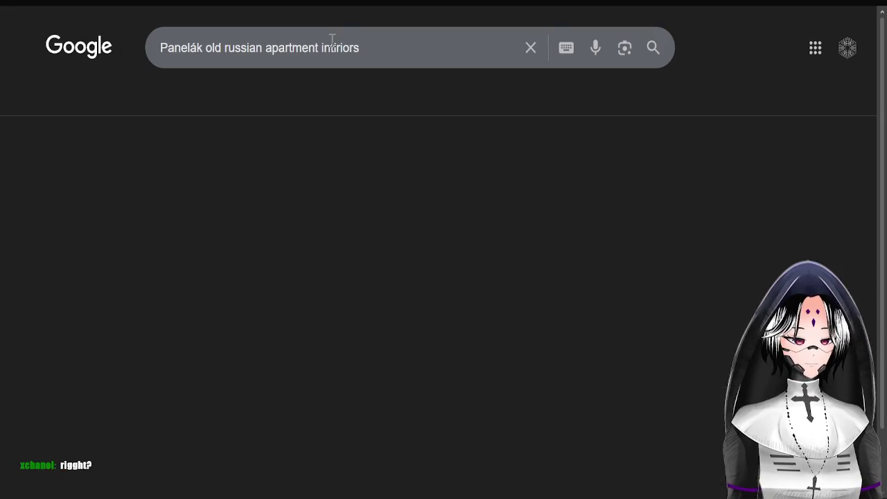
Preview the Panelka apartment gameplay result, then close it.
{"action": "left_click", "coordinate": [514, 320]}
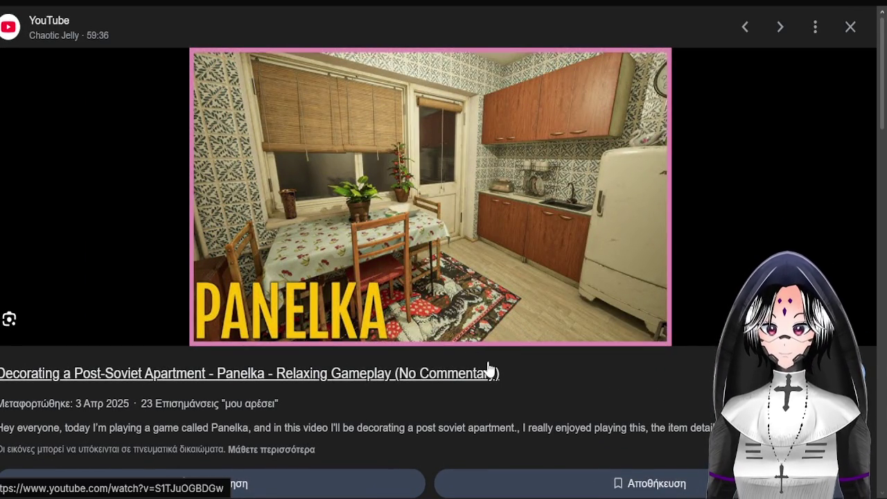
{"action": "scroll", "coordinate": [487, 370], "scroll_direction": "down", "scroll_amount": 5}
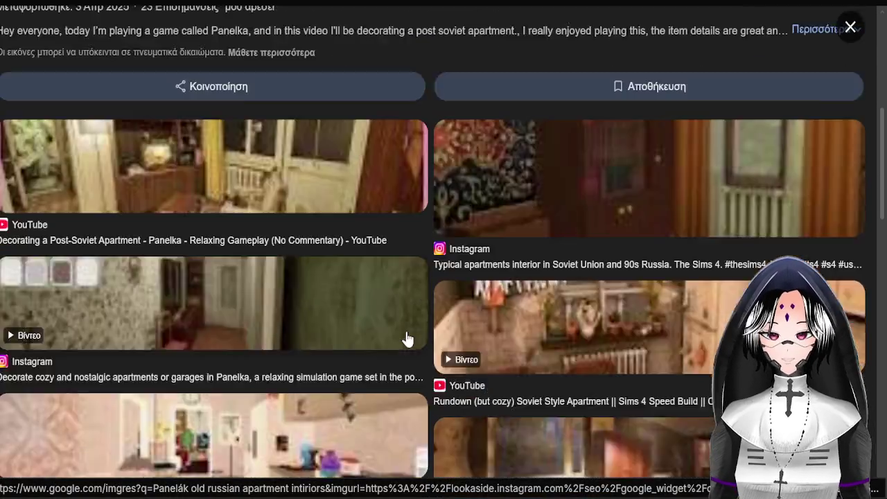
{"action": "scroll", "coordinate": [407, 338], "scroll_direction": "down", "scroll_amount": 3}
{"action": "scroll", "coordinate": [714, 166], "scroll_direction": "up", "scroll_amount": 8}
{"action": "scroll", "coordinate": [829, 56], "scroll_direction": "up", "scroll_amount": 3}
{"action": "left_click", "coordinate": [847, 31]}
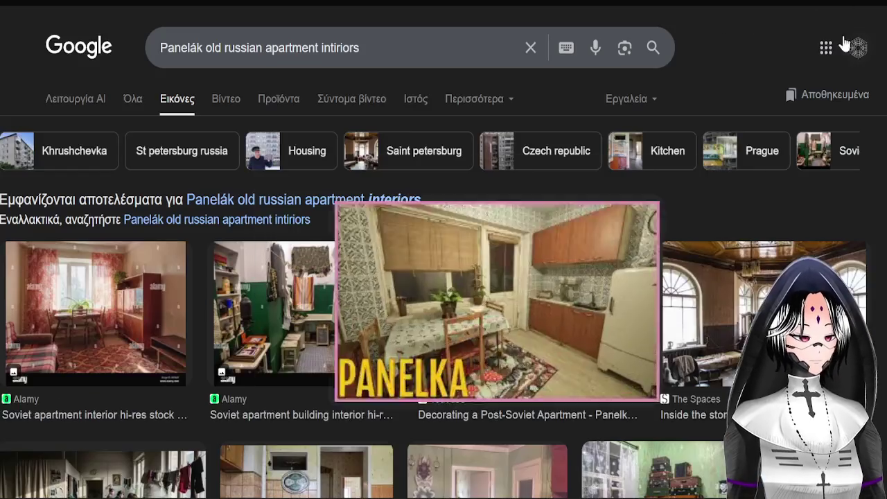
Preview the Khrushchevka Wikipedia interior photo and the Alamy Soviet living room photo.
{"action": "scroll", "coordinate": [443, 395], "scroll_direction": "down", "scroll_amount": 3}
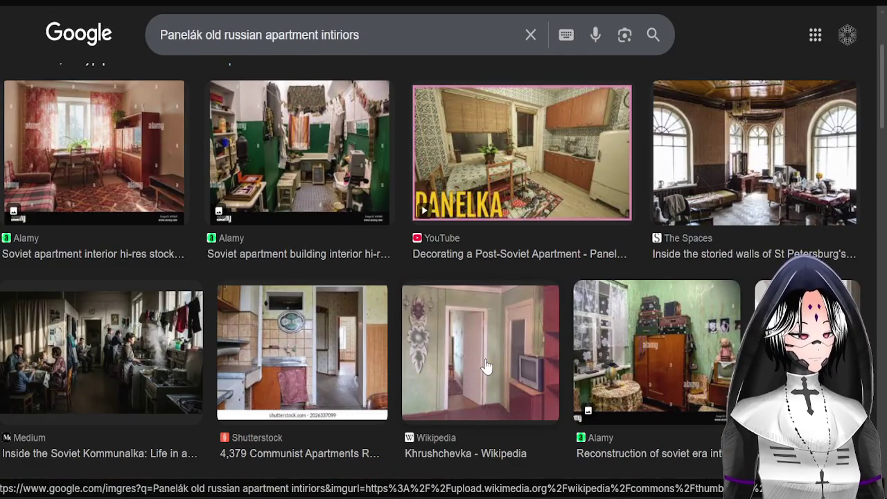
{"action": "left_click", "coordinate": [487, 366]}
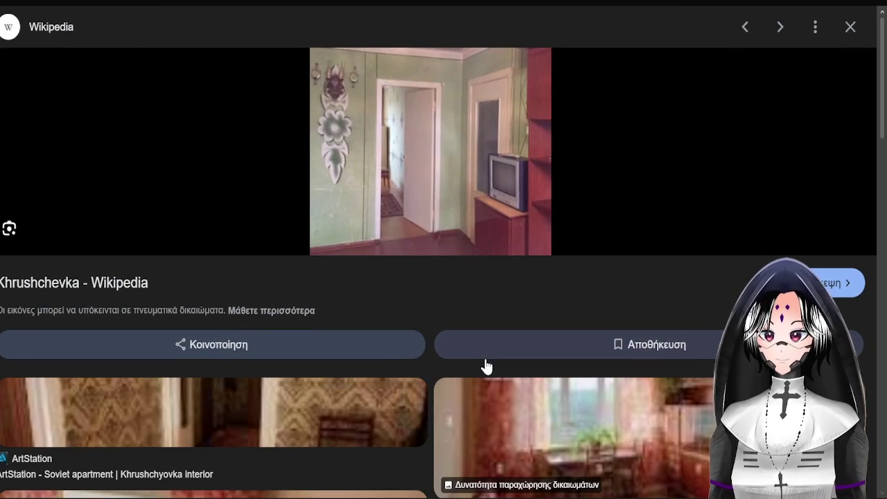
{"action": "scroll", "coordinate": [451, 412], "scroll_direction": "down", "scroll_amount": 1}
{"action": "scroll", "coordinate": [481, 340], "scroll_direction": "down", "scroll_amount": 2}
{"action": "left_click", "coordinate": [523, 307]}
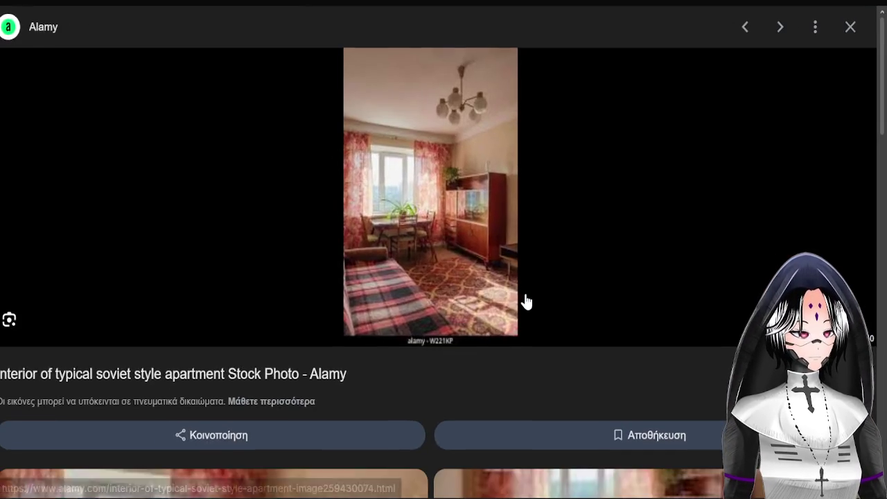
{"action": "scroll", "coordinate": [524, 302], "scroll_direction": "down", "scroll_amount": 4}
{"action": "scroll", "coordinate": [423, 363], "scroll_direction": "down", "scroll_amount": 3}
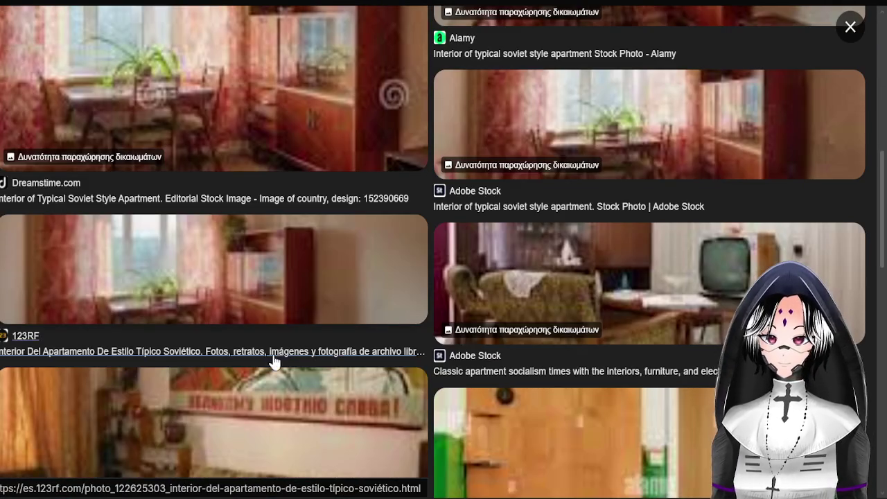
{"action": "scroll", "coordinate": [284, 360], "scroll_direction": "down", "scroll_amount": 3}
Preview the Alamy kitchen stove, Soviet building interior and cluttered Alamy kitchen photos.
{"action": "left_click", "coordinate": [608, 250]}
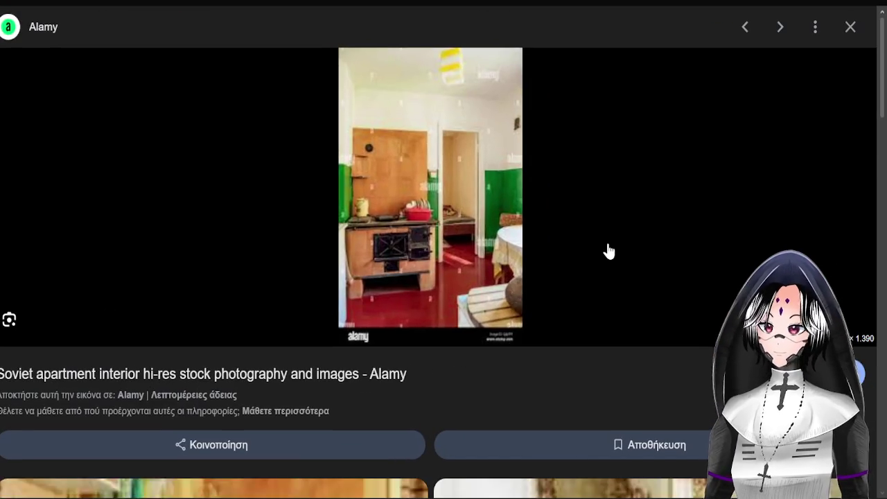
{"action": "scroll", "coordinate": [600, 250], "scroll_direction": "down", "scroll_amount": 4}
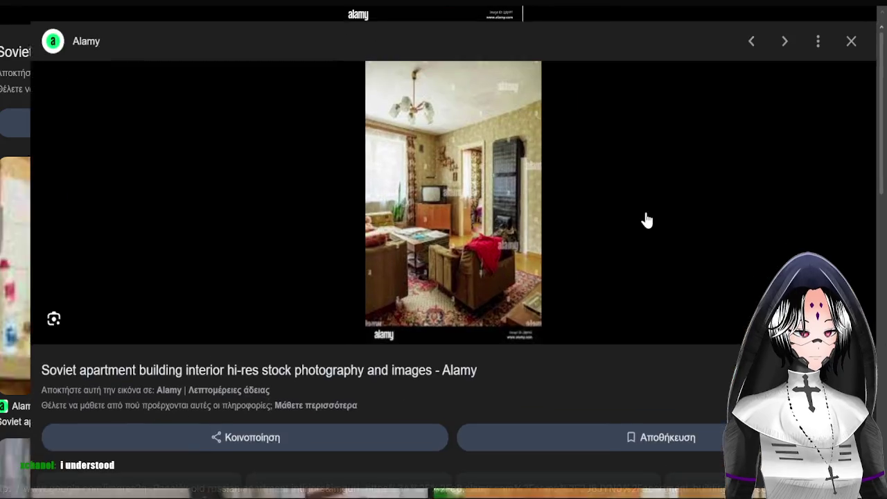
{"action": "left_click", "coordinate": [646, 221]}
{"action": "scroll", "coordinate": [586, 220], "scroll_direction": "down", "scroll_amount": 1}
{"action": "scroll", "coordinate": [584, 219], "scroll_direction": "down", "scroll_amount": 4}
{"action": "scroll", "coordinate": [557, 259], "scroll_direction": "down", "scroll_amount": 3}
{"action": "scroll", "coordinate": [453, 293], "scroll_direction": "down", "scroll_amount": 5}
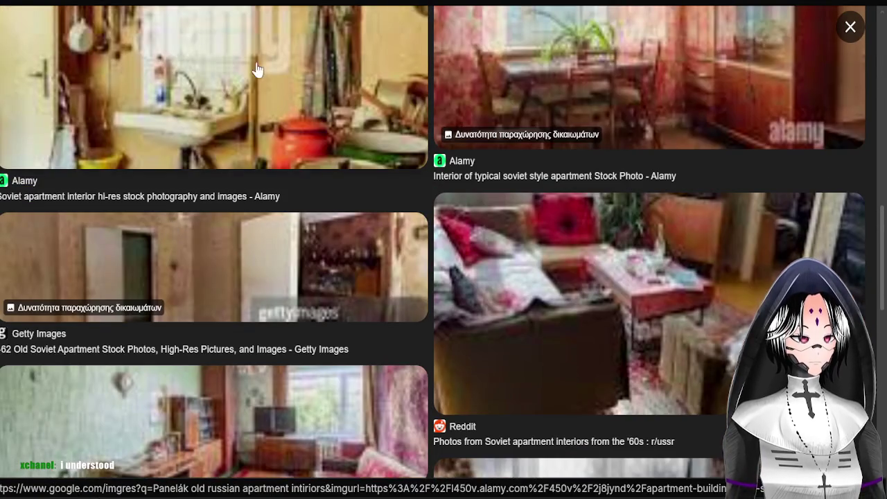
{"action": "left_click", "coordinate": [212, 44]}
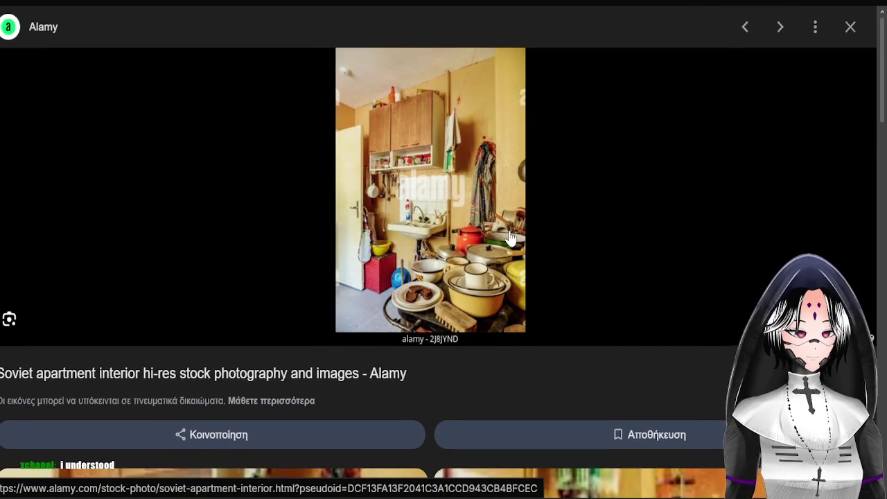
{"action": "scroll", "coordinate": [508, 237], "scroll_direction": "down", "scroll_amount": 3}
{"action": "scroll", "coordinate": [510, 239], "scroll_direction": "down", "scroll_amount": 3}
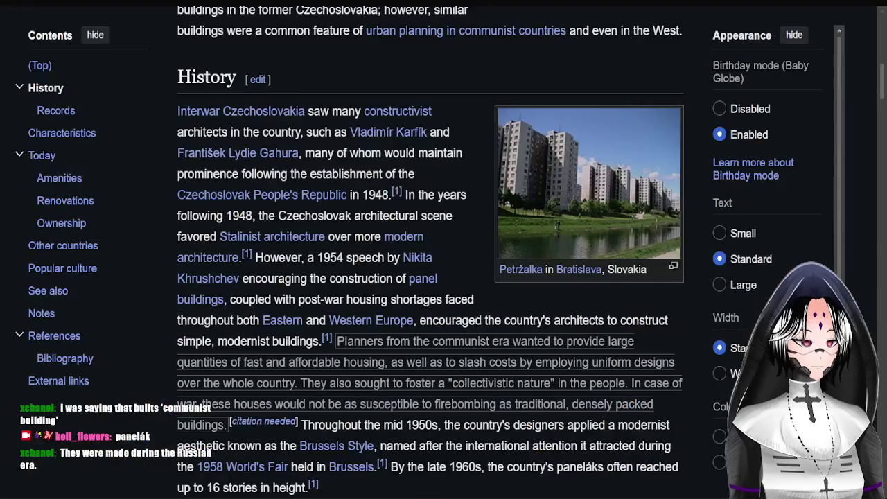
{"action": "left_click_drag", "start_coordinate": [177, 111], "coordinate": [319, 108]}
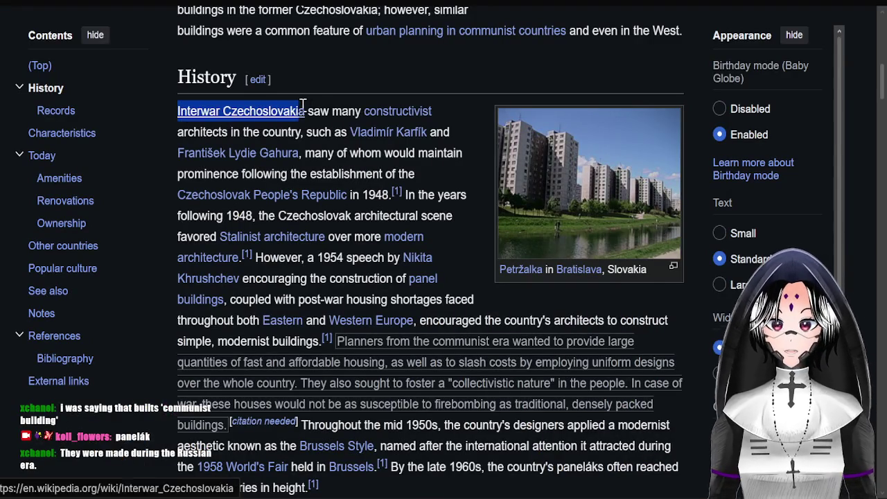
{"action": "left_click", "coordinate": [345, 133]}
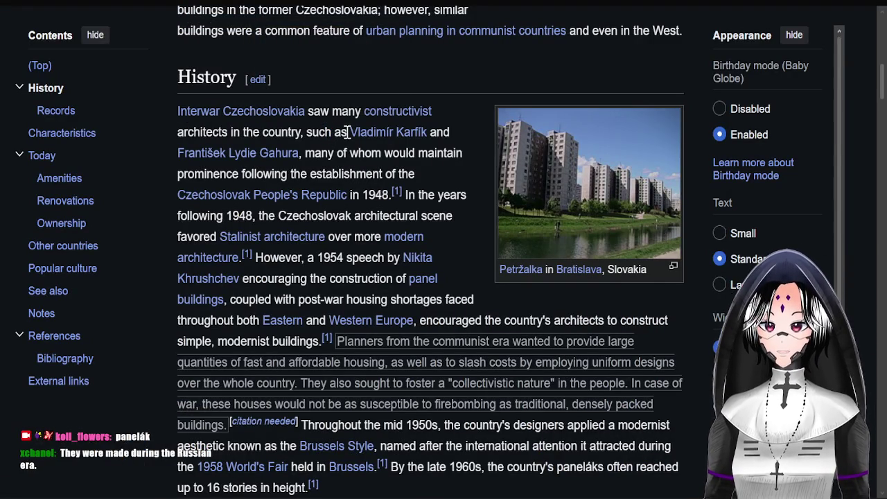
{"action": "left_click_drag", "start_coordinate": [346, 132], "coordinate": [430, 136]}
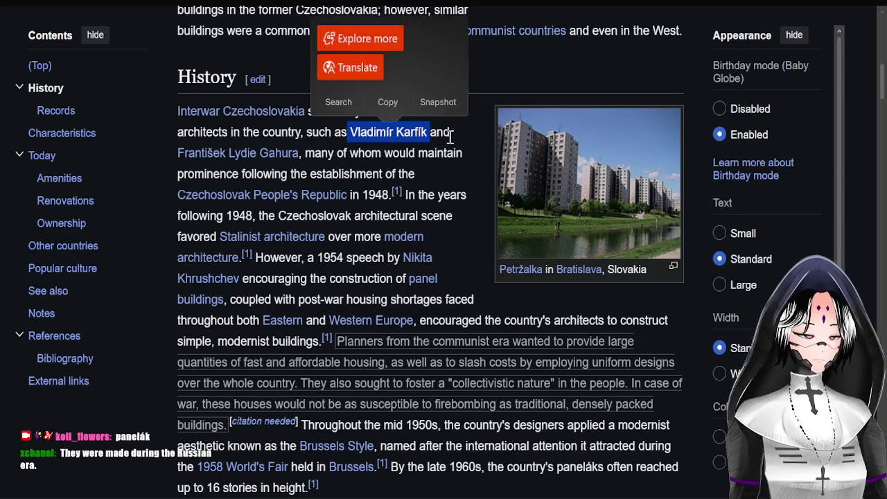
{"action": "left_click_drag", "start_coordinate": [176, 153], "coordinate": [296, 154]}
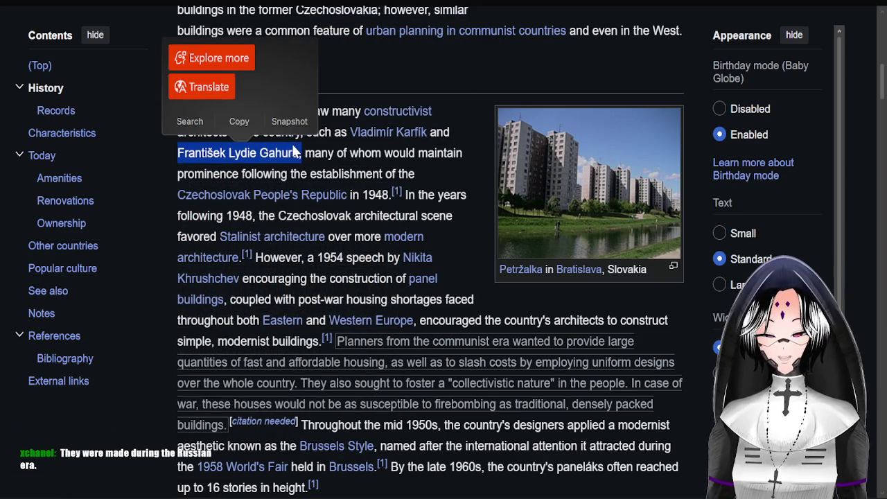
{"action": "left_click", "coordinate": [317, 154]}
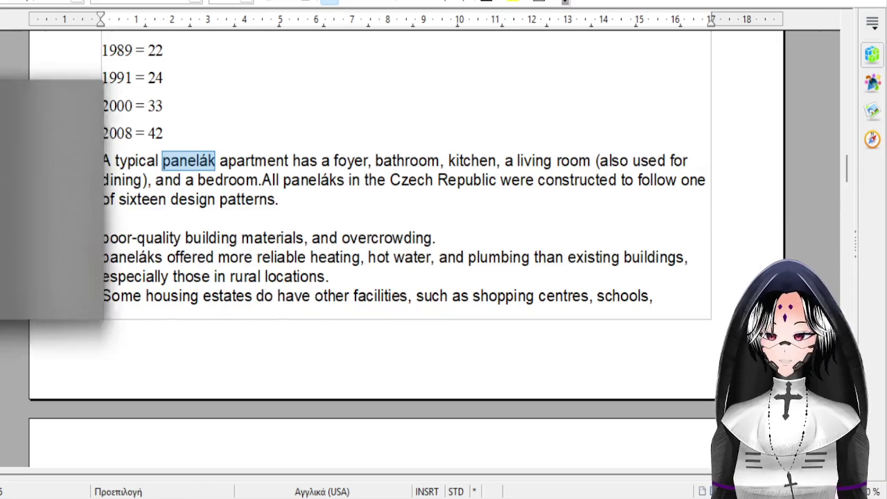
Place the cursor after '2008 = 42' in the panelák apartment notes.
{"action": "left_click", "coordinate": [451, 134]}
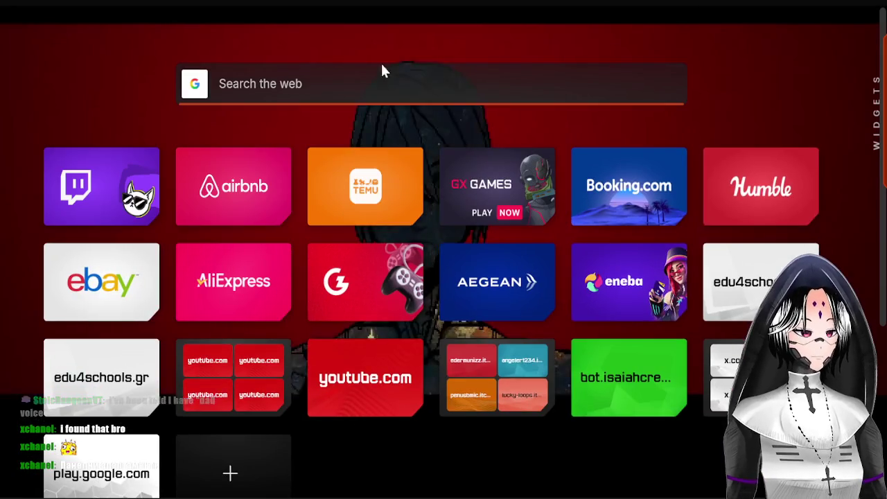
In a new tab, search Google Images for 'Панелни апартаменти'.
{"action": "left_click", "coordinate": [392, 80]}
{"action": "type", "text": "Панелни апартаменти"}
{"action": "key", "text": "Return"}
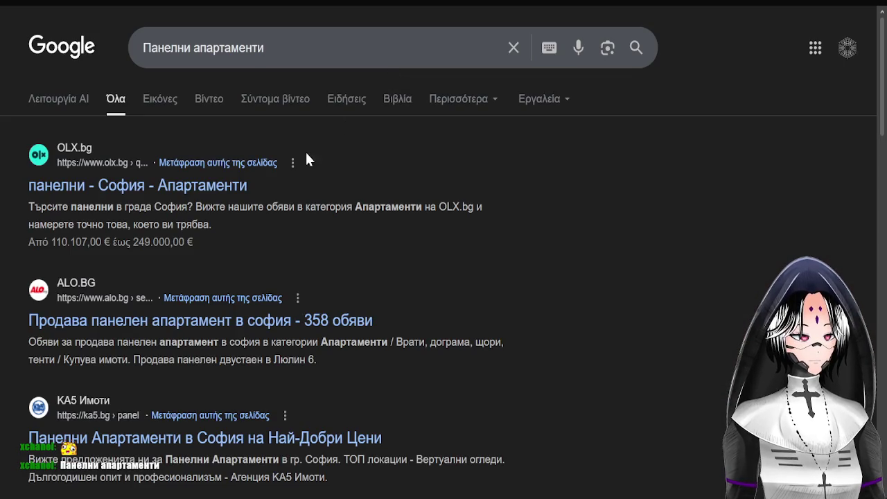
{"action": "left_click", "coordinate": [173, 99]}
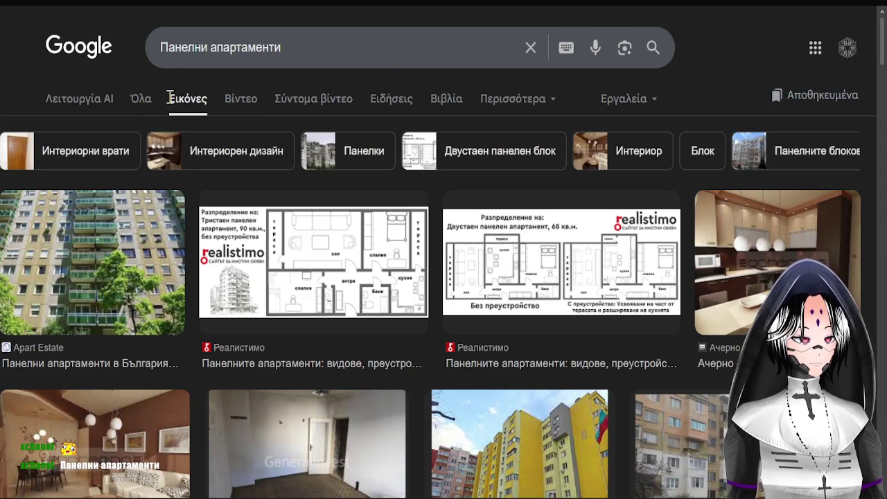
{"action": "scroll", "coordinate": [386, 352], "scroll_direction": "down", "scroll_amount": 2}
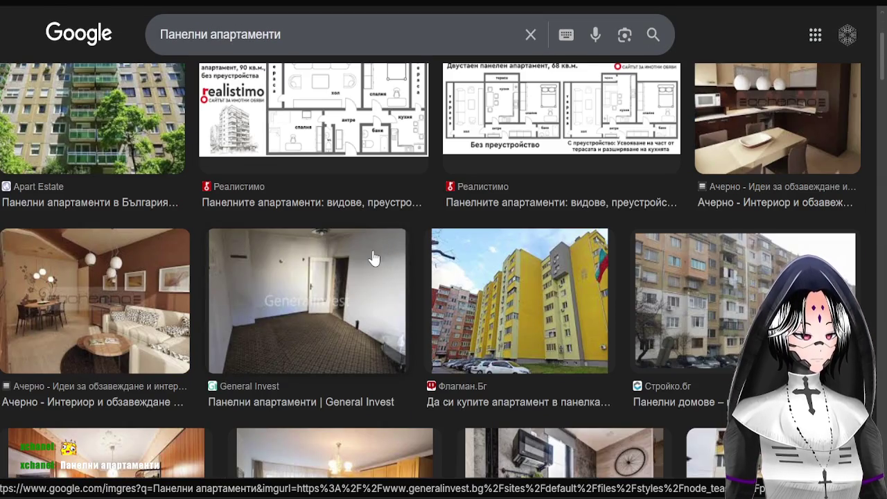
{"action": "scroll", "coordinate": [372, 256], "scroll_direction": "up", "scroll_amount": 1}
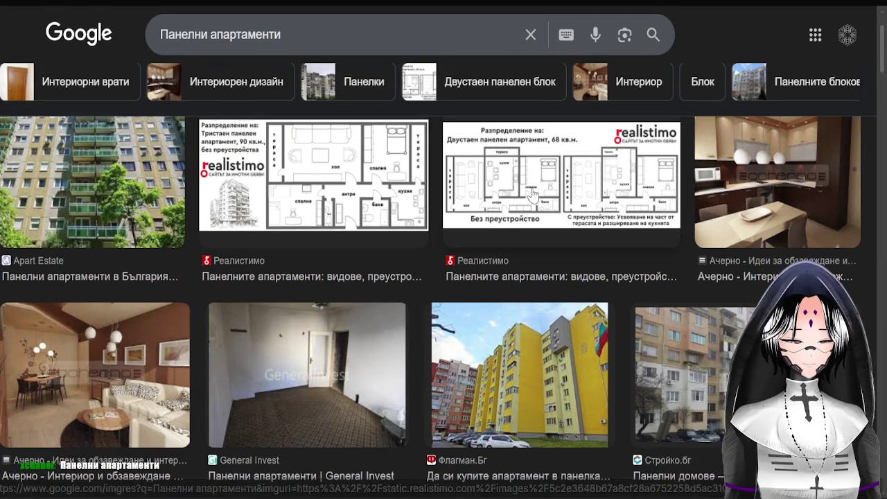
Open the three-room 90 m² panel apartment floor plan image in a new tab.
{"action": "left_click", "coordinate": [283, 178]}
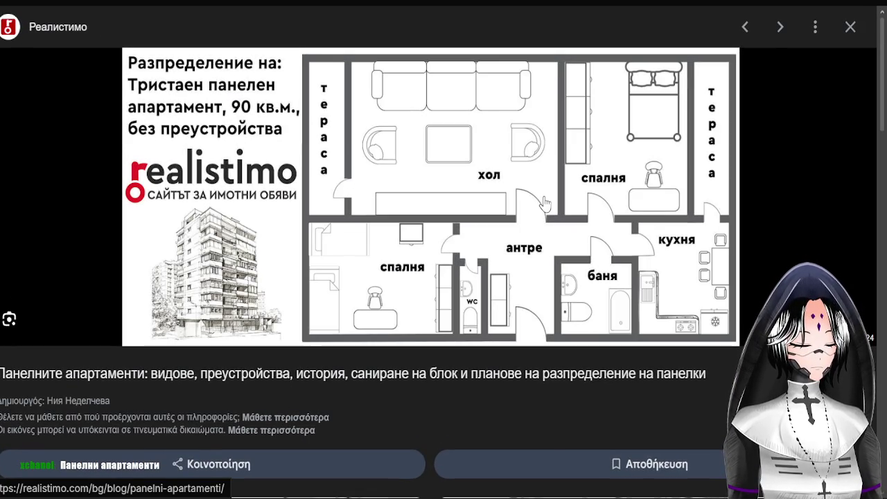
{"action": "right_click", "coordinate": [516, 202]}
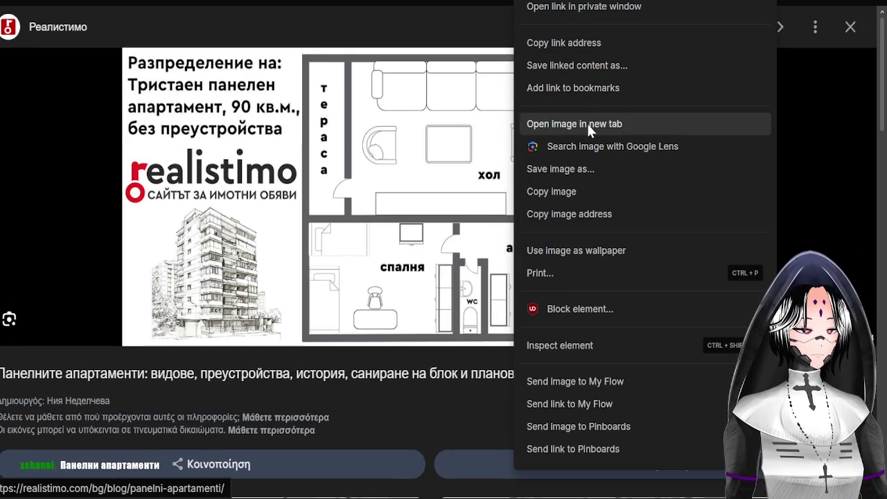
{"action": "left_click", "coordinate": [589, 125]}
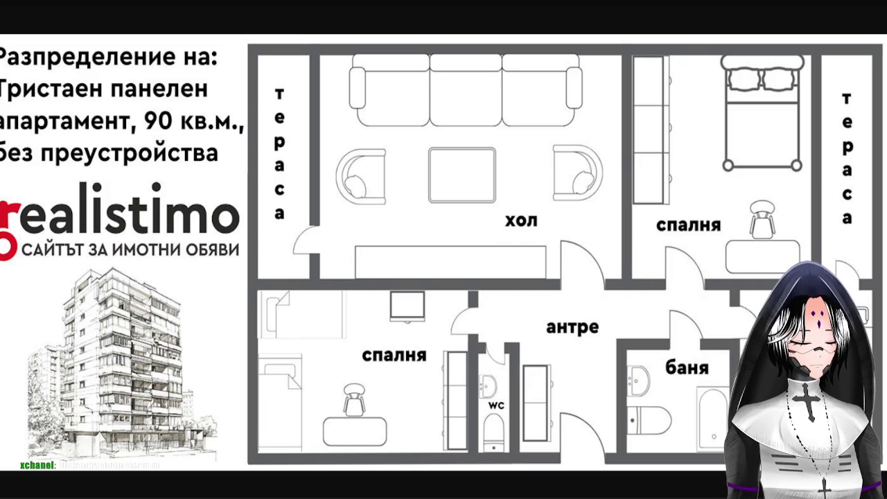